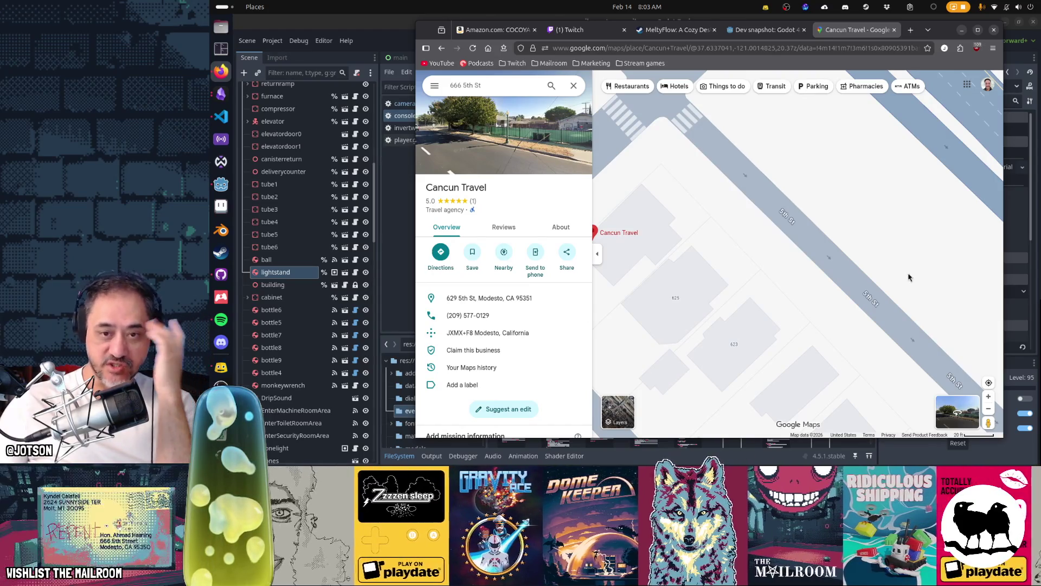
# - Pan the map along 5th St to the F St intersection, then move Firefox aside to reveal the note
pyautogui.moveTo(909, 277); pyautogui.dragTo(713, 109)
pyautogui.moveTo(755, 152); pyautogui.dragTo(867, 191)
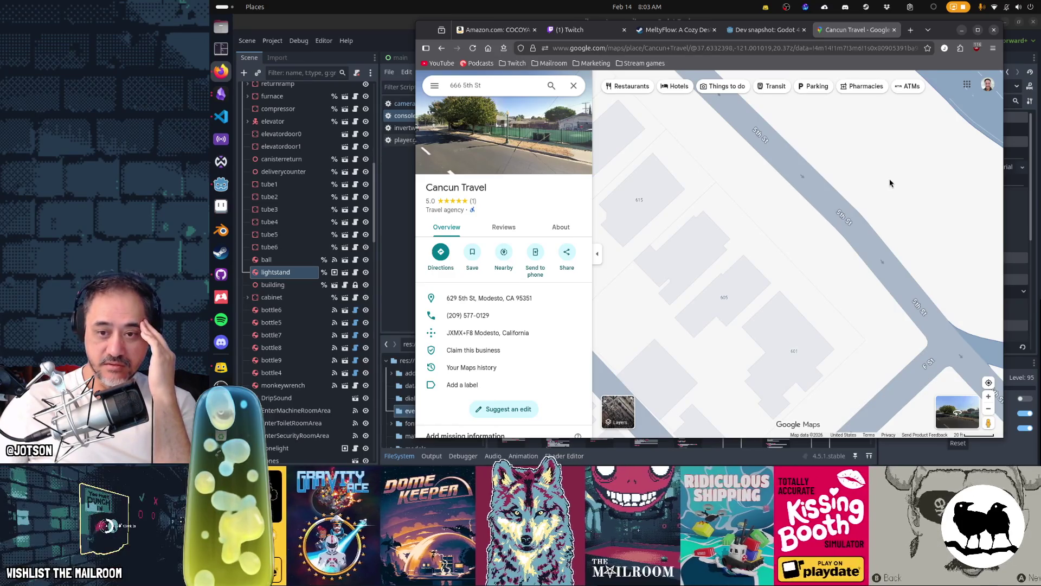
pyautogui.moveTo(887, 181); pyautogui.dragTo(811, 149)
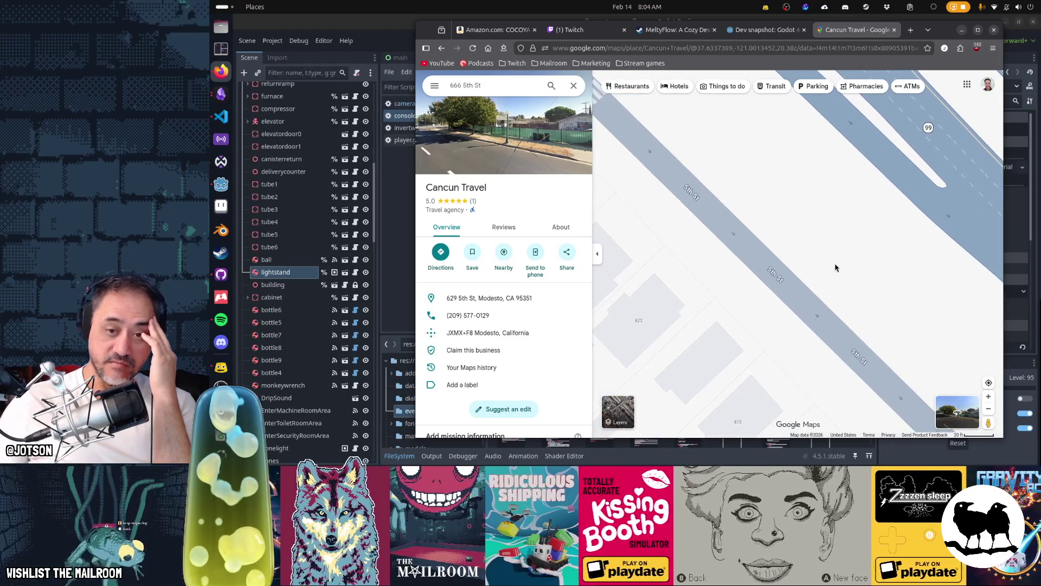
pyautogui.moveTo(943, 30); pyautogui.dragTo(1040, 60)
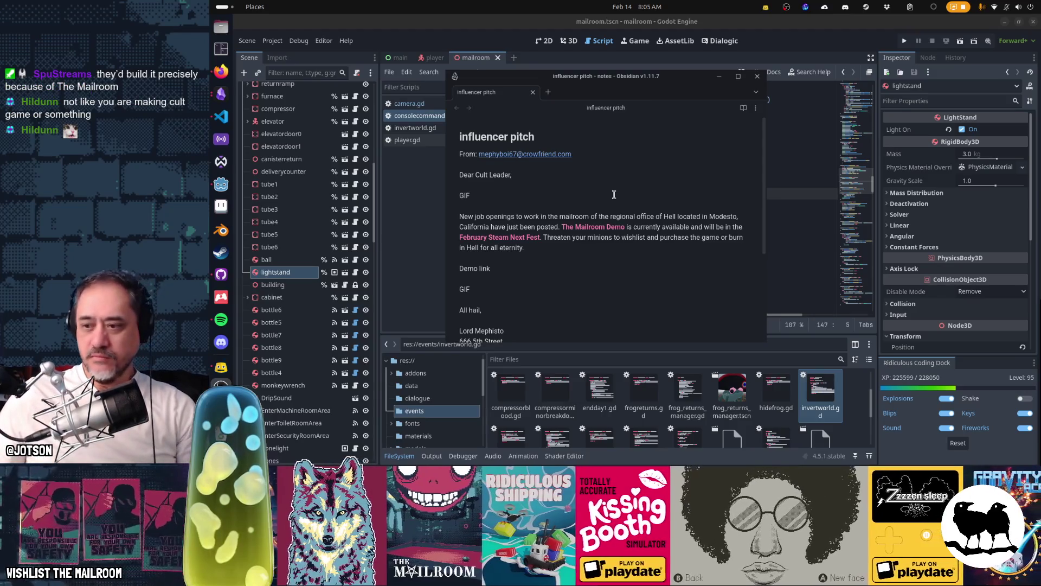
pyautogui.scroll(-1, 548, 308)
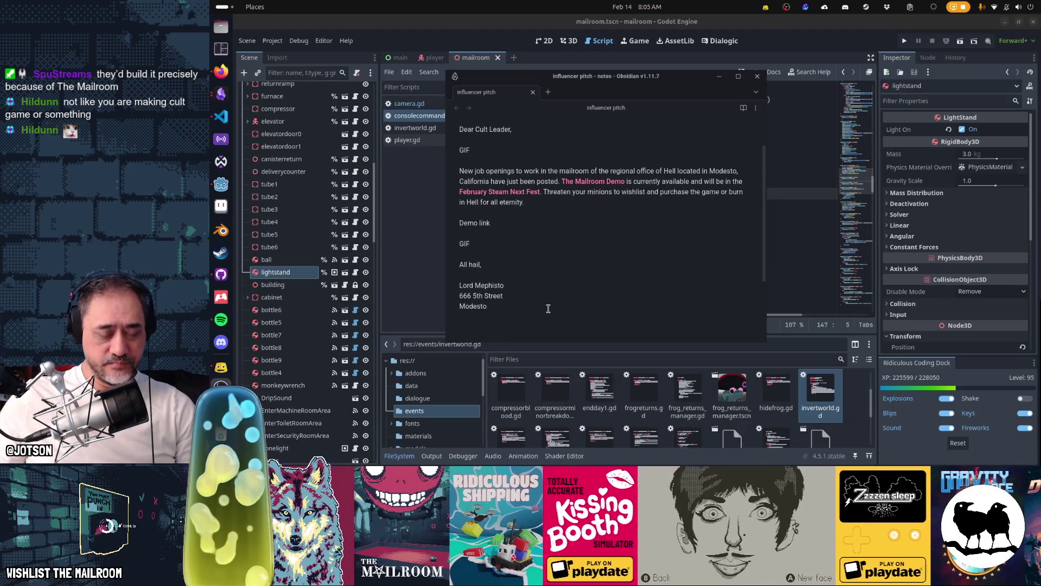
pyautogui.scroll(1, 519, 184)
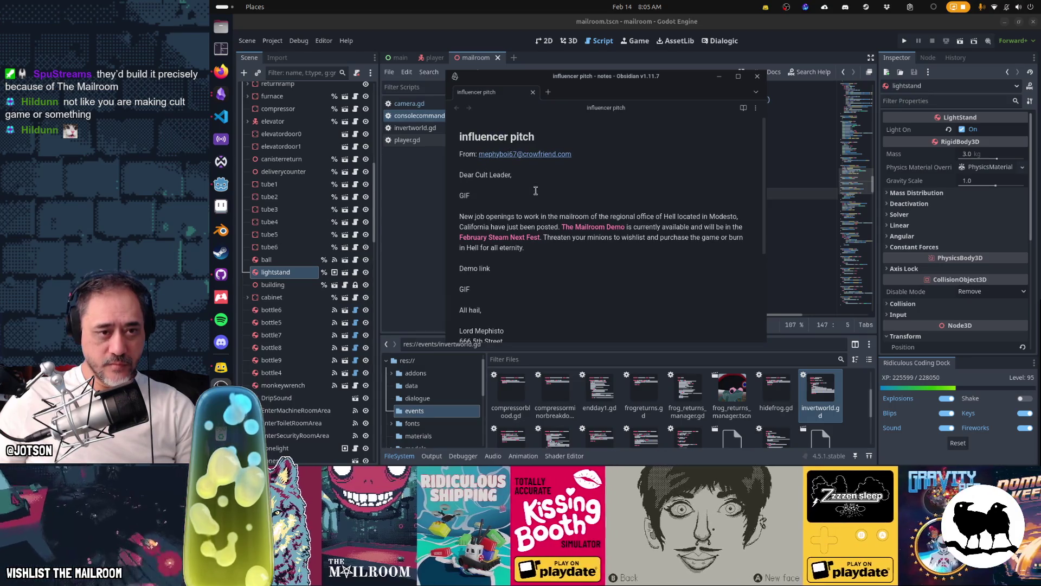
pyautogui.click(459, 154)
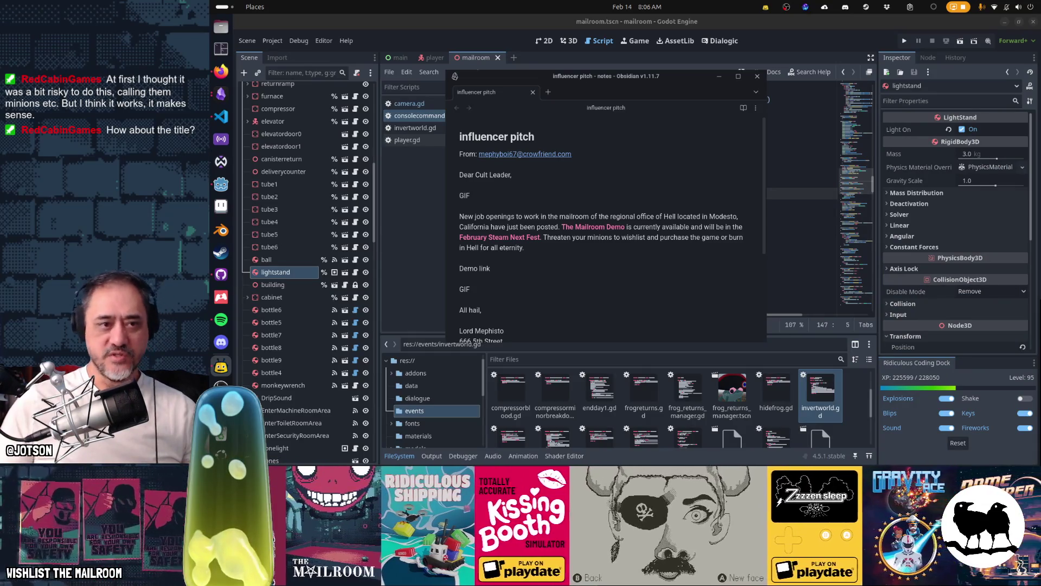
pyautogui.click(573, 167)
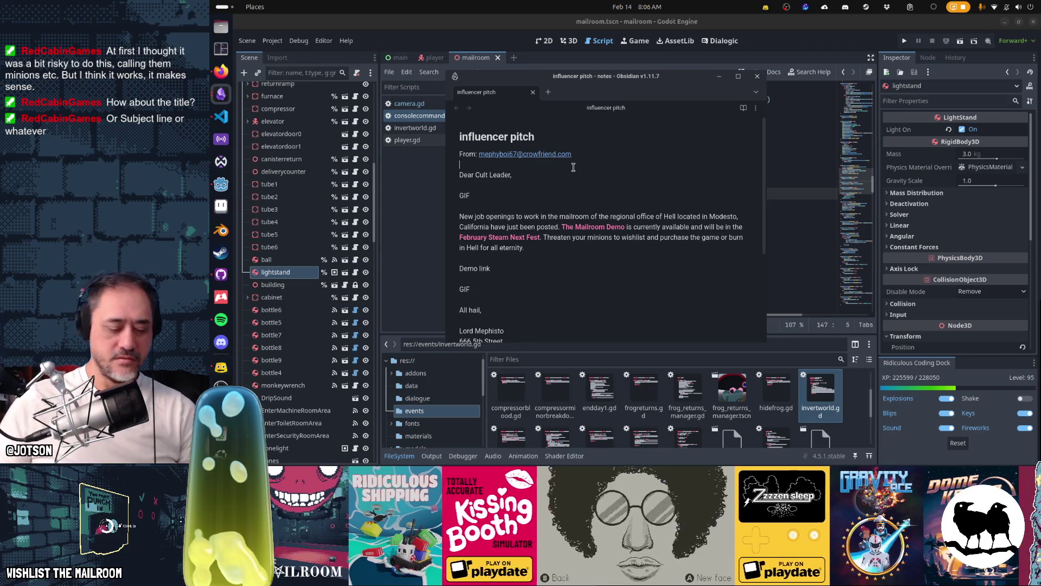
# - Add a first subject option reading 'Play The Mailroom or burn in Hell'
pyautogui.write('Subject:')
pyautogui.press('Return')
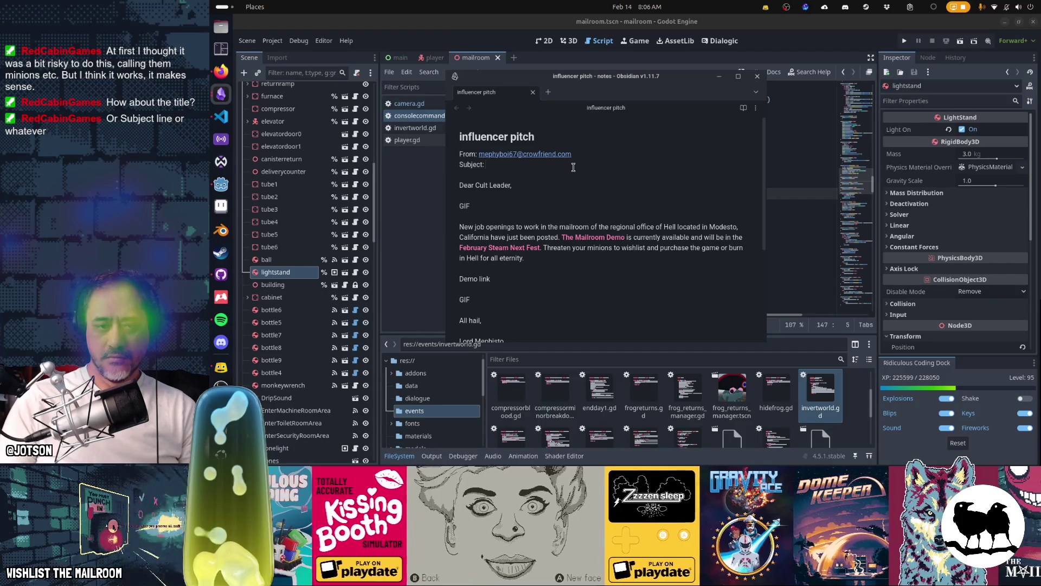
pyautogui.write('Play the demo')
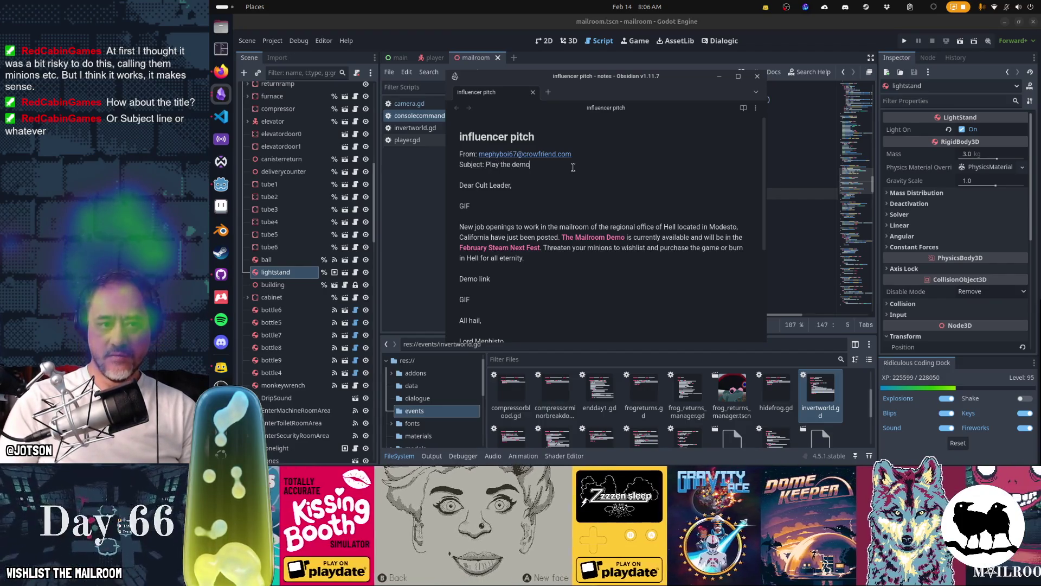
pyautogui.hotkey('ctrl', 'shift', 'Left')
pyautogui.press('BackSpace')
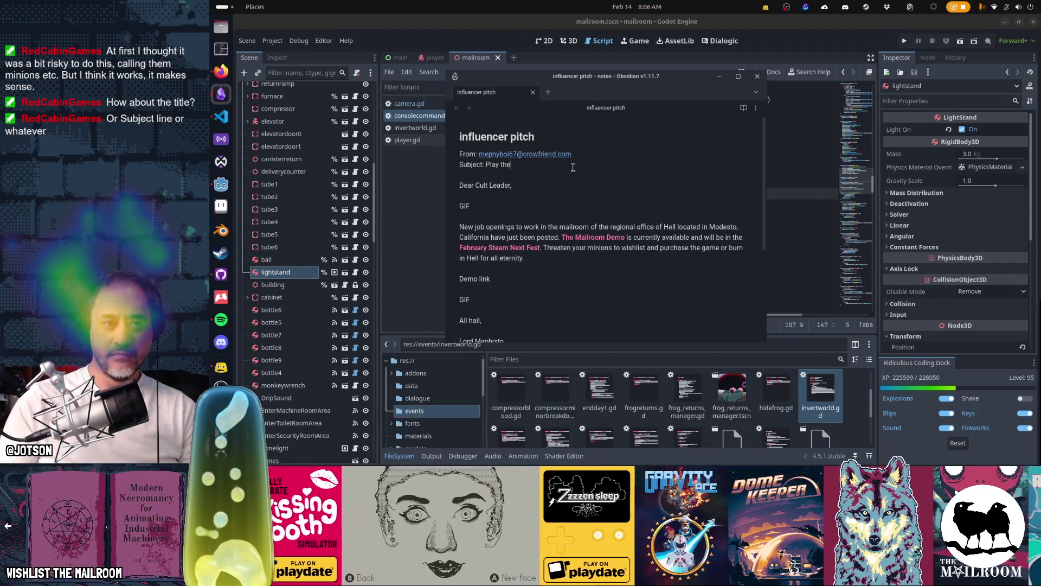
pyautogui.hotkey('ctrl', 'BackSpace')
pyautogui.write('The Mailroom or burn in')
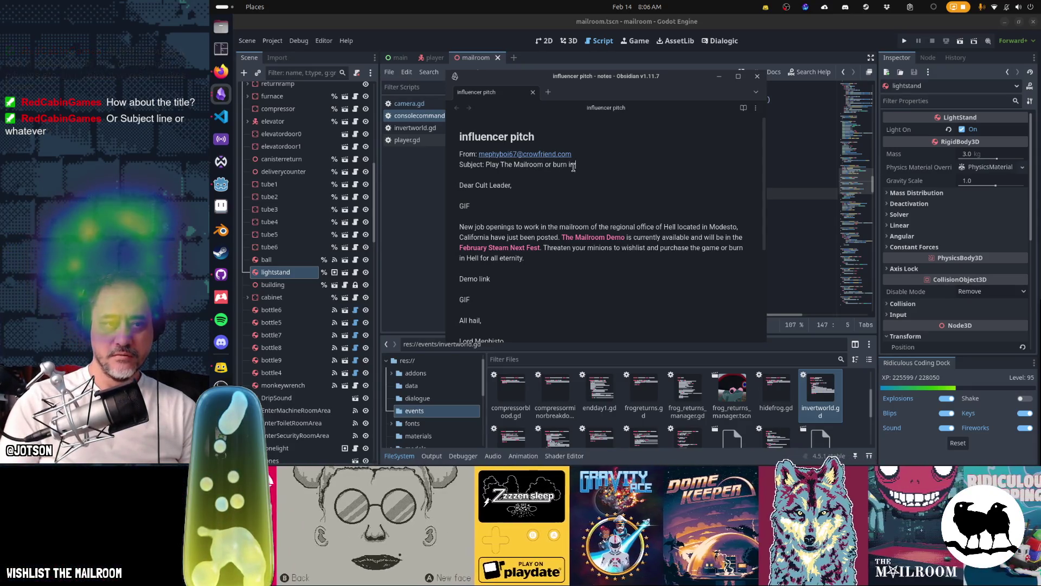
pyautogui.write(' Hell')
# - Add subject options 'The Mailroom Wants You' and 'The Mailroom in Modesto is calling'
pyautogui.press('Home')
pyautogui.write('Subject: ')
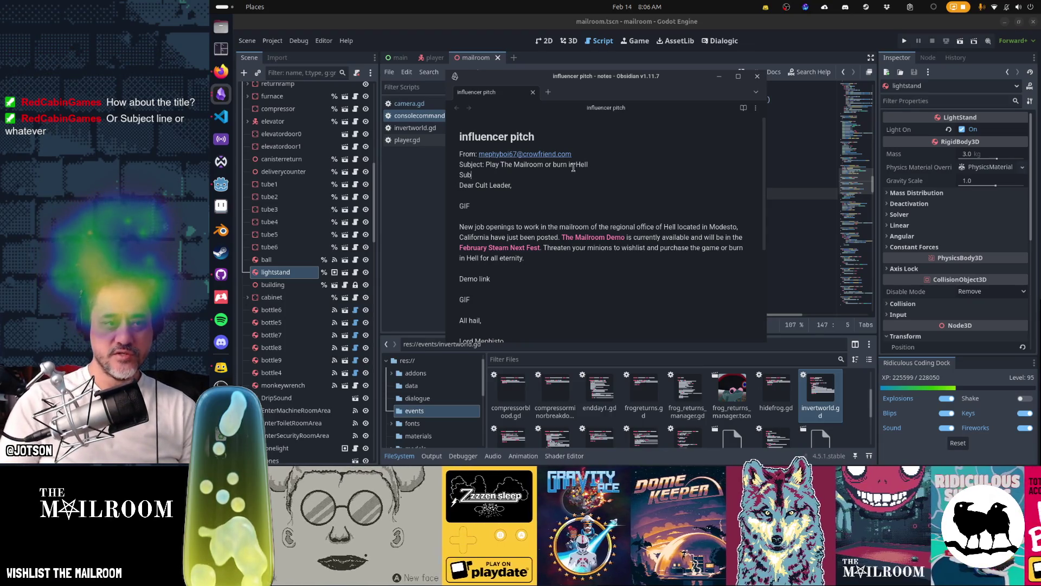
pyautogui.write('The Mailro')
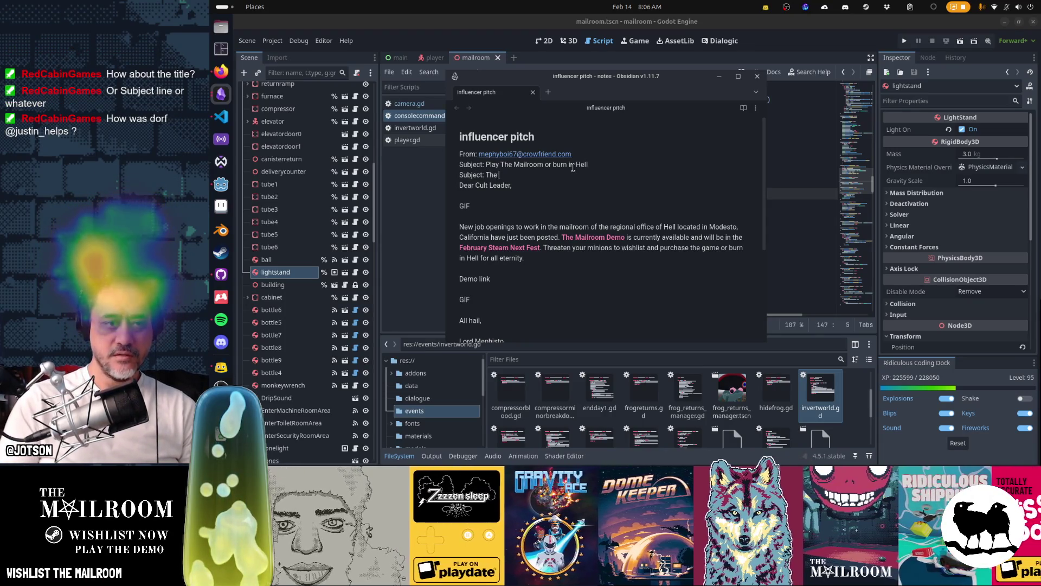
pyautogui.write('om Wants Y')
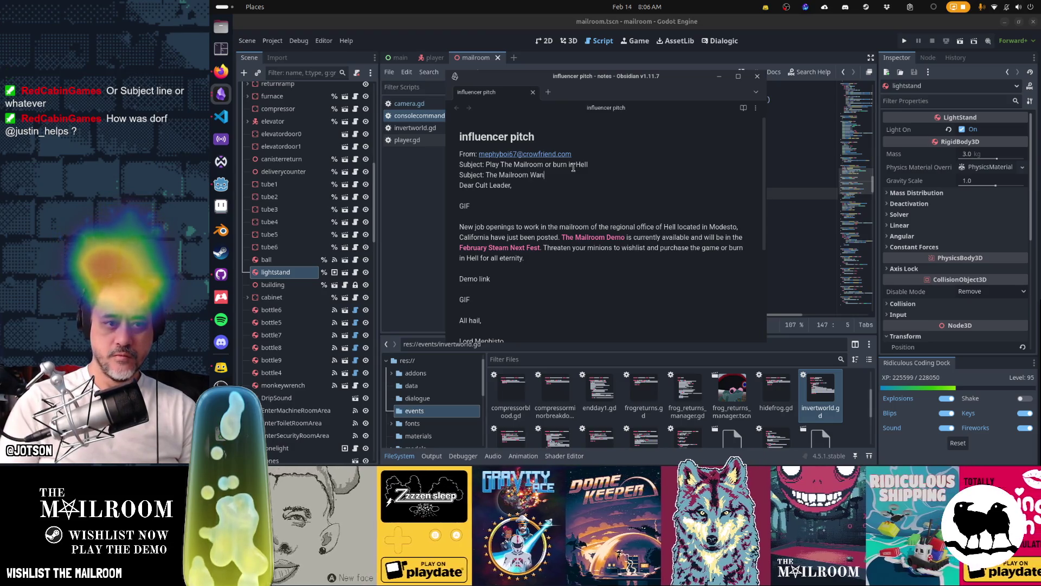
pyautogui.write('ou')
pyautogui.press('Return')
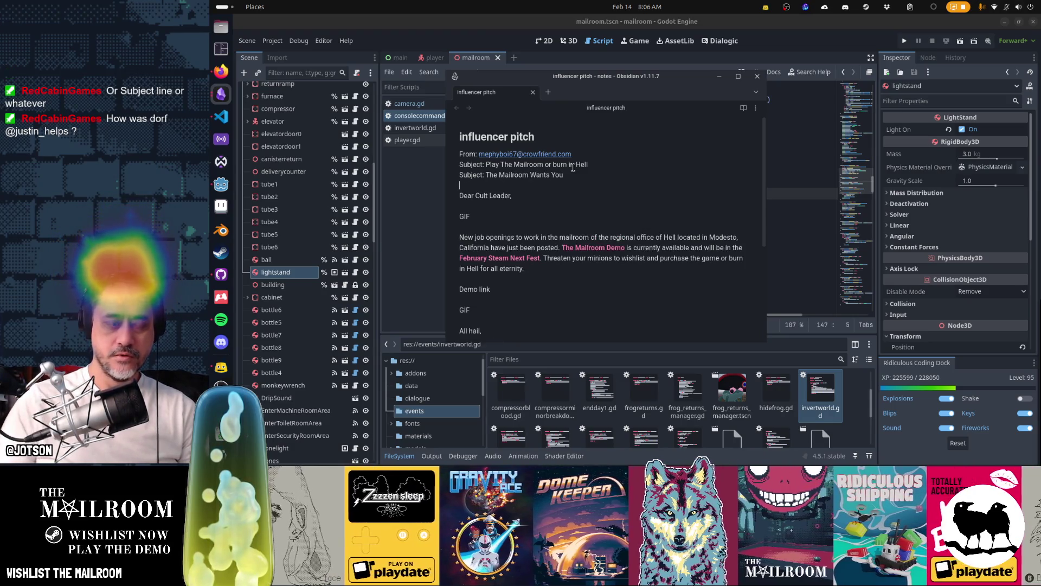
pyautogui.write('Subject:')
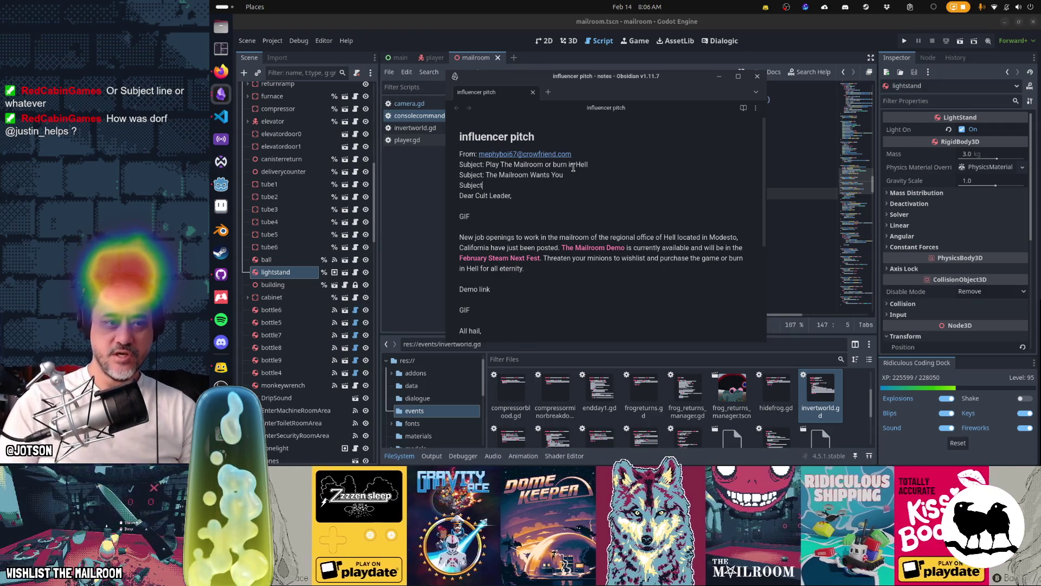
pyautogui.press('Return')
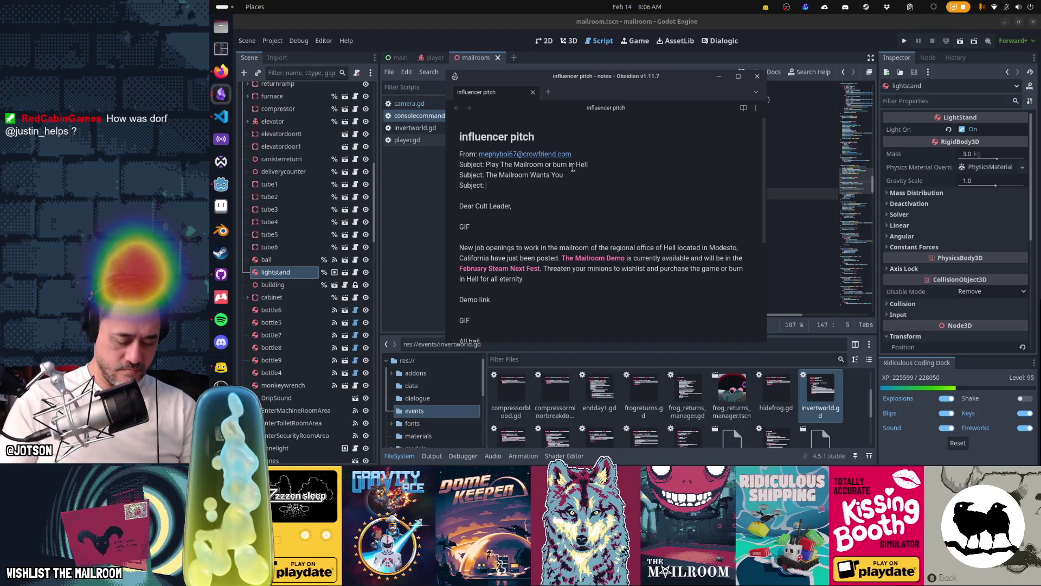
pyautogui.write('The Mailroom')
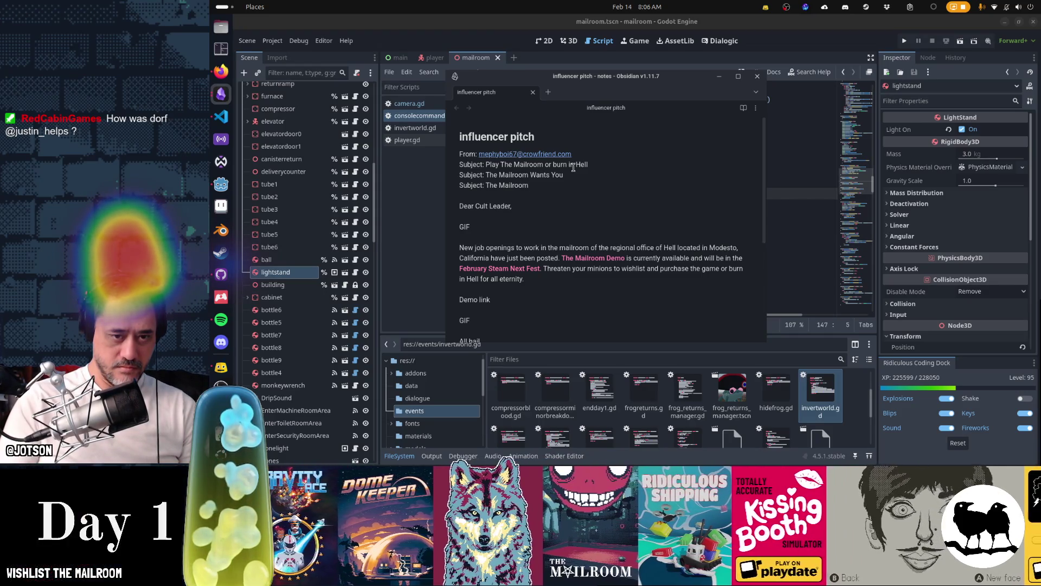
pyautogui.write('in Modesto')
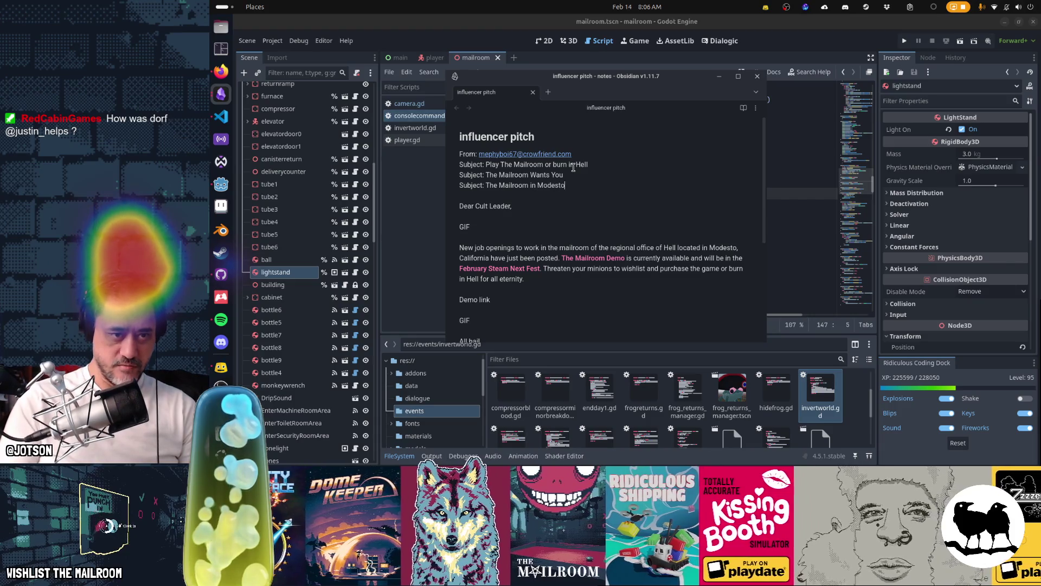
pyautogui.write(' is')
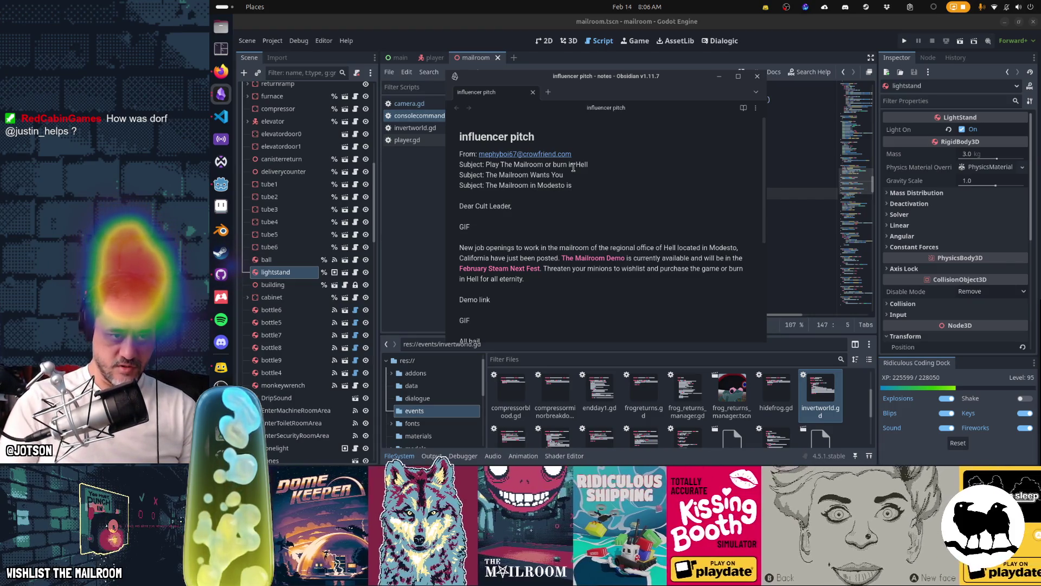
pyautogui.write(' calling')
pyautogui.press('Return')
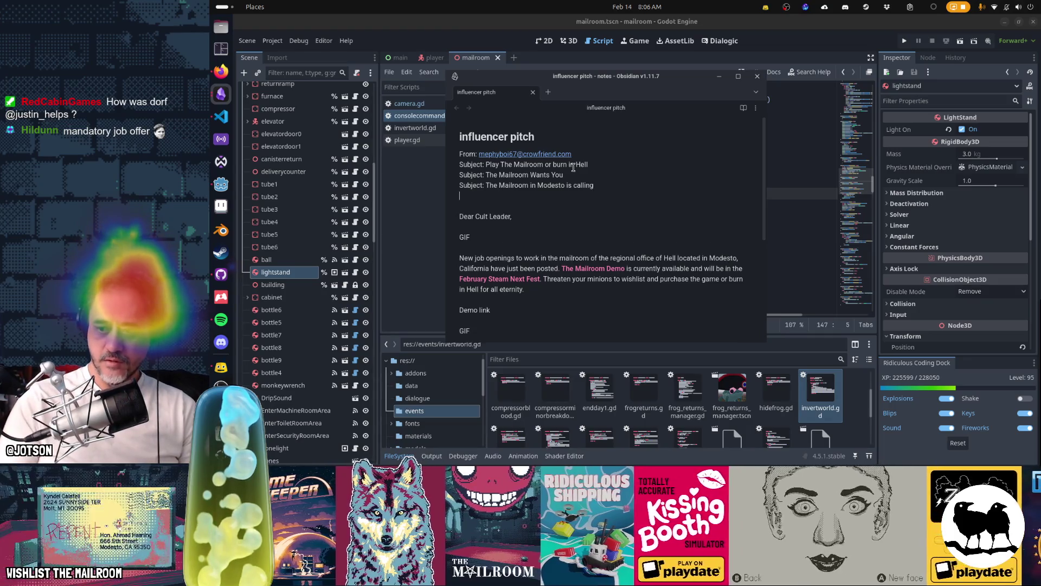
# - Add a fourth subject option reading 'New job openings in The Mailroom'
pyautogui.write('Subject: ')
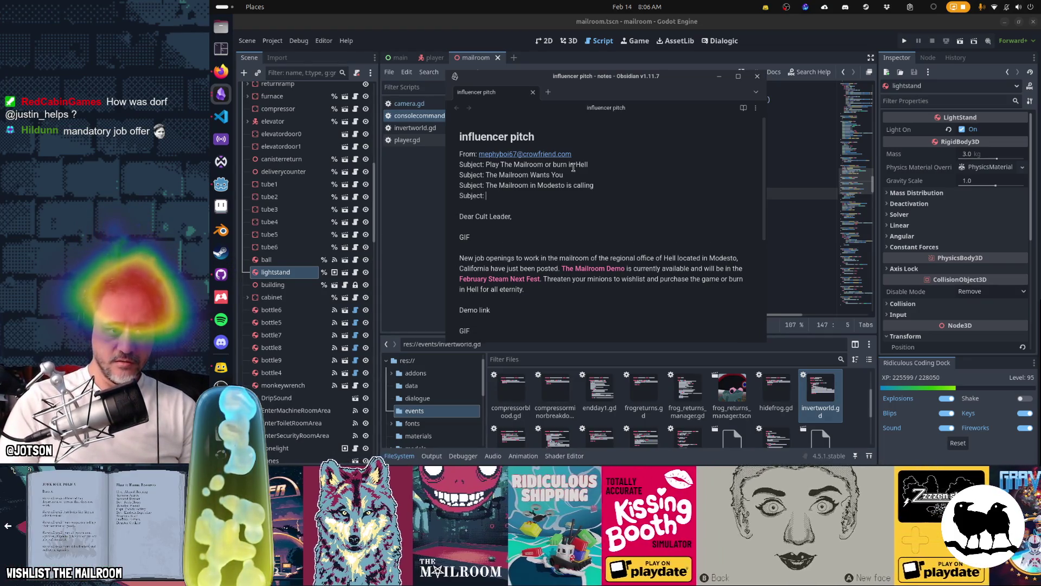
pyautogui.write('Of')
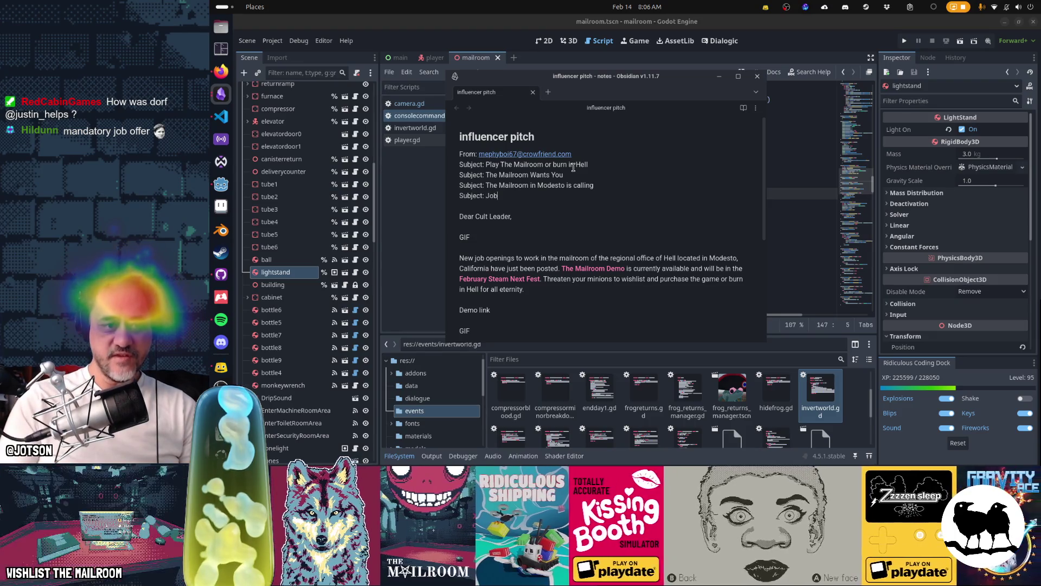
pyautogui.write('fer')
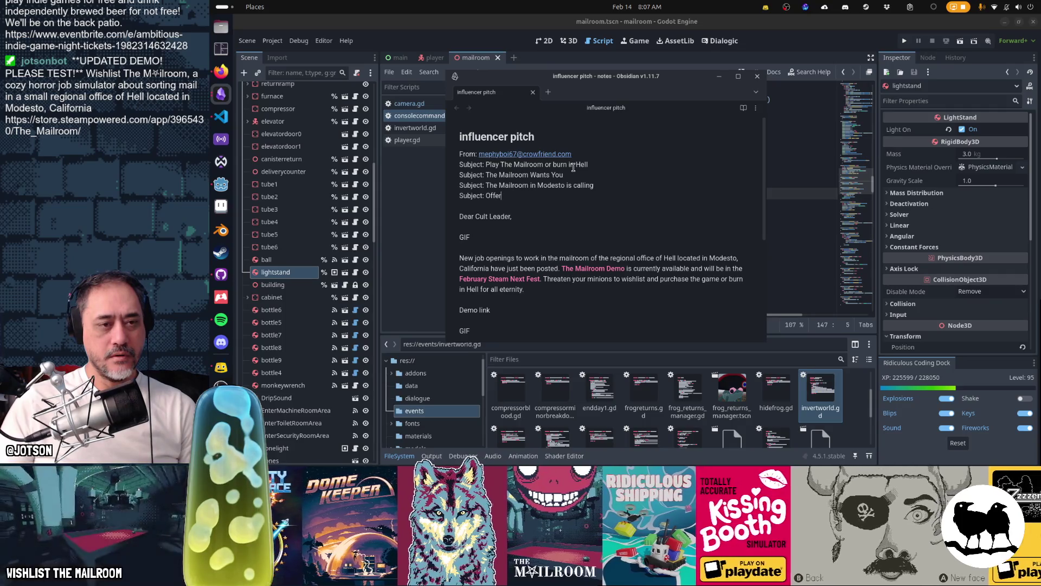
pyautogui.hotkey('ctrl', 'shift', 'Left')
pyautogui.press('BackSpace')
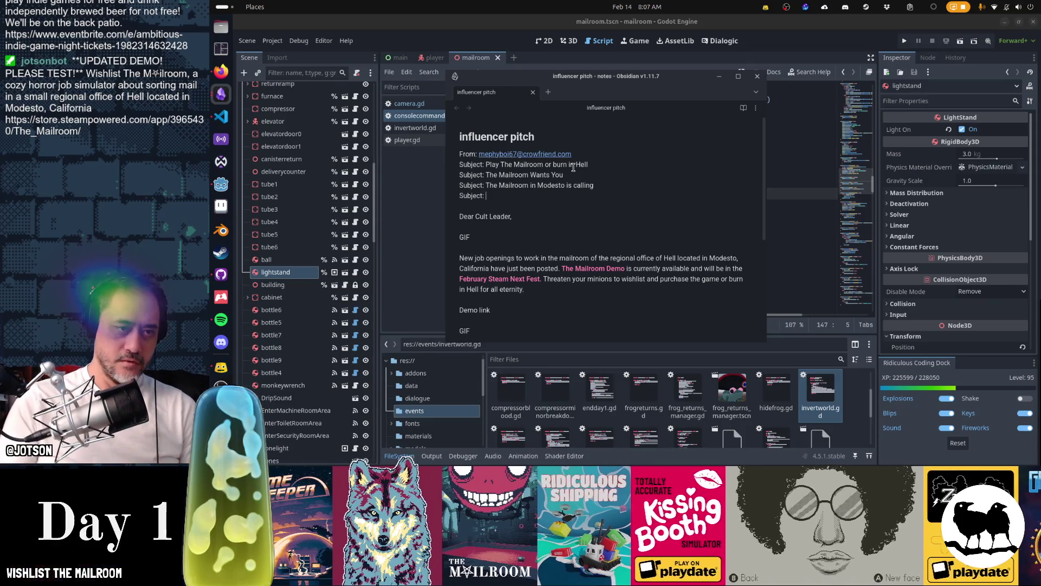
pyautogui.write('Job openings in The Mail')
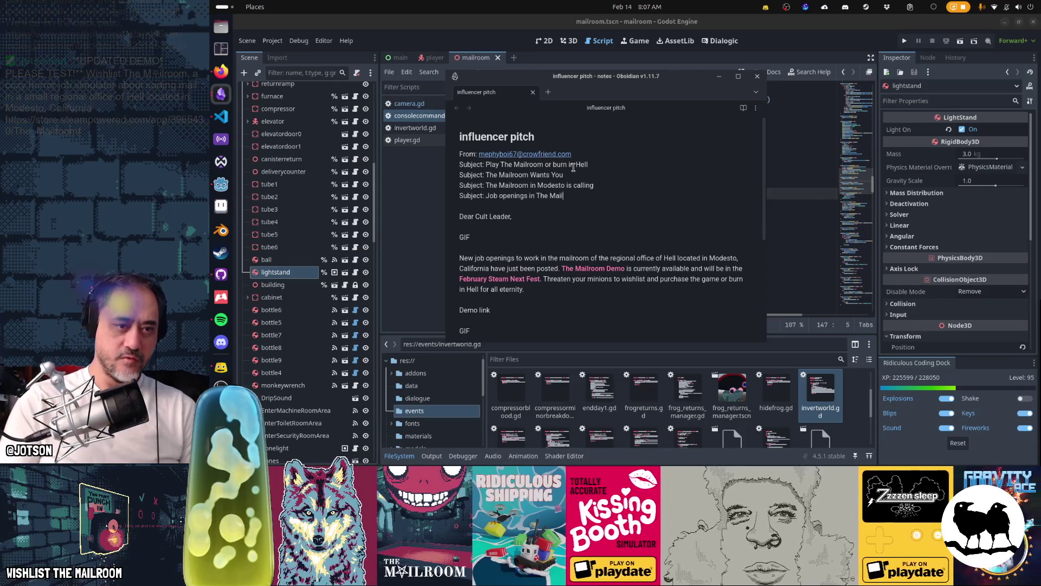
pyautogui.write('room')
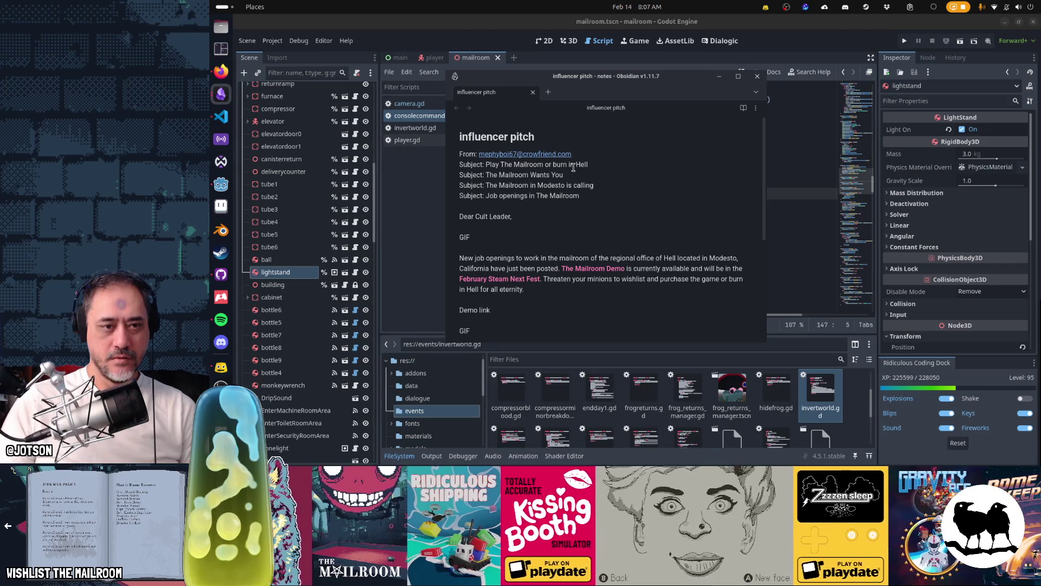
pyautogui.write('New')
pyautogui.press('Delete')
# - Start a fifth, empty 'Subject:' line below the job openings subject
pyautogui.write('j')
pyautogui.press('End')
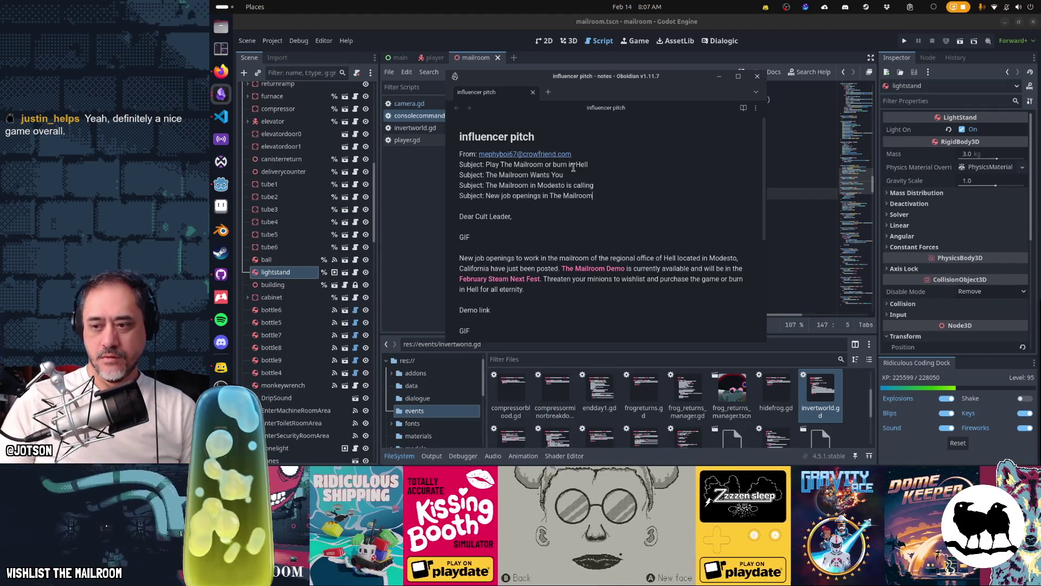
pyautogui.press('Return')
pyautogui.write('SubjectL')
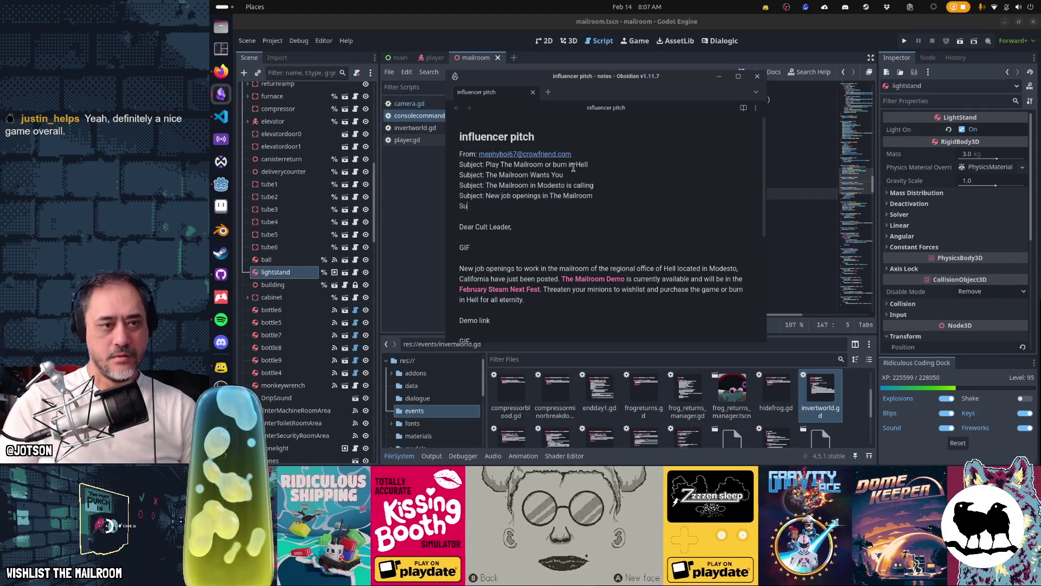
pyautogui.press('BackSpace')
pyautogui.write(':')
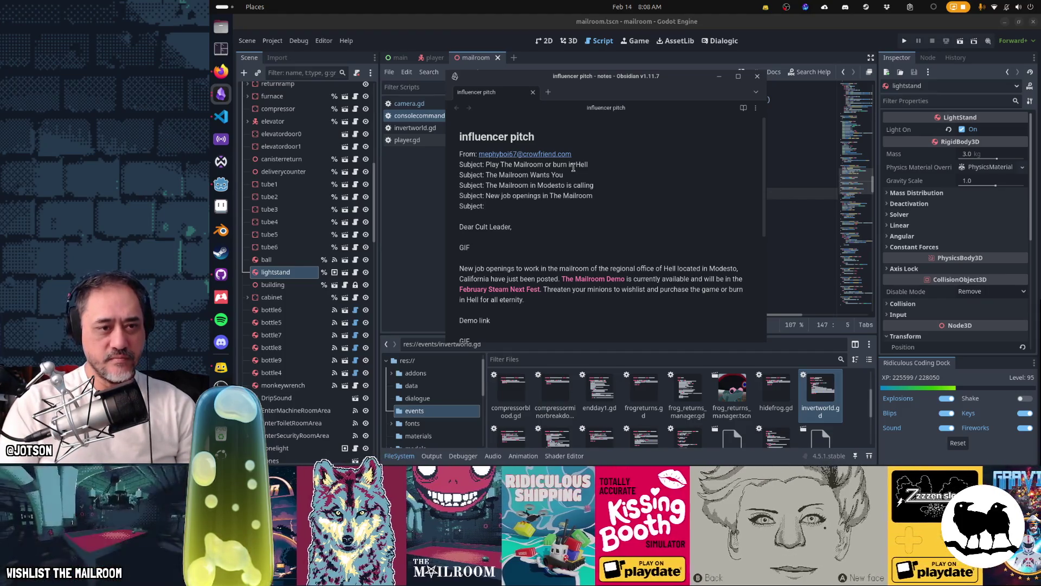
pyautogui.press('Home')
pyautogui.hotkey('shift', 'End')
# - Duplicate the 'The Mailroom Wants You' subject line, leaving the Modesto line unbolded
pyautogui.hotkey('ctrl', 'b')
pyautogui.press('Home')
pyautogui.hotkey('shift', 'End')
pyautogui.hotkey('ctrl', 'b')
pyautogui.press('Home')
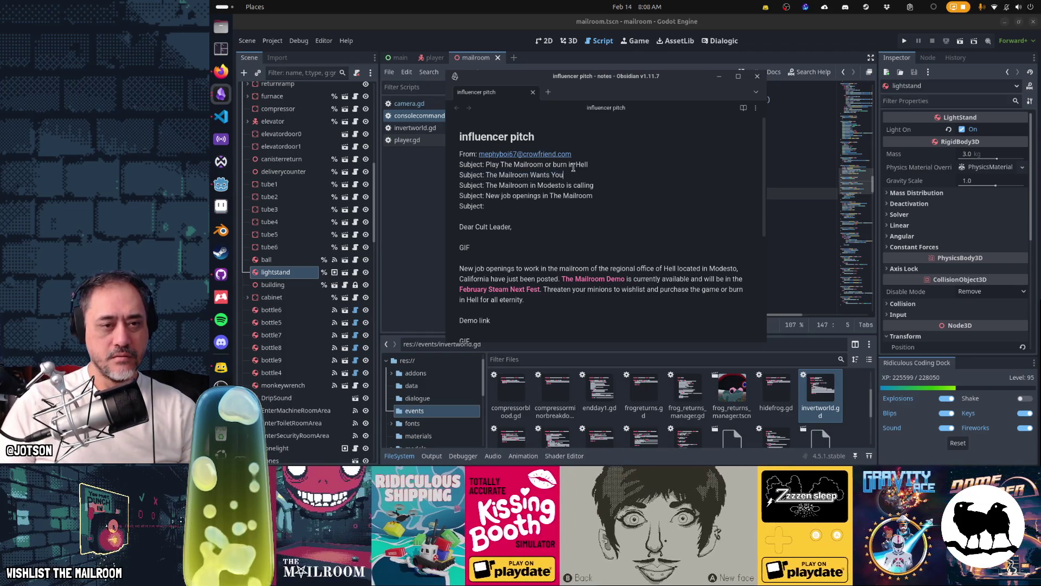
pyautogui.hotkey('shift', 'Home')
pyautogui.hotkey('ctrl', 'c')
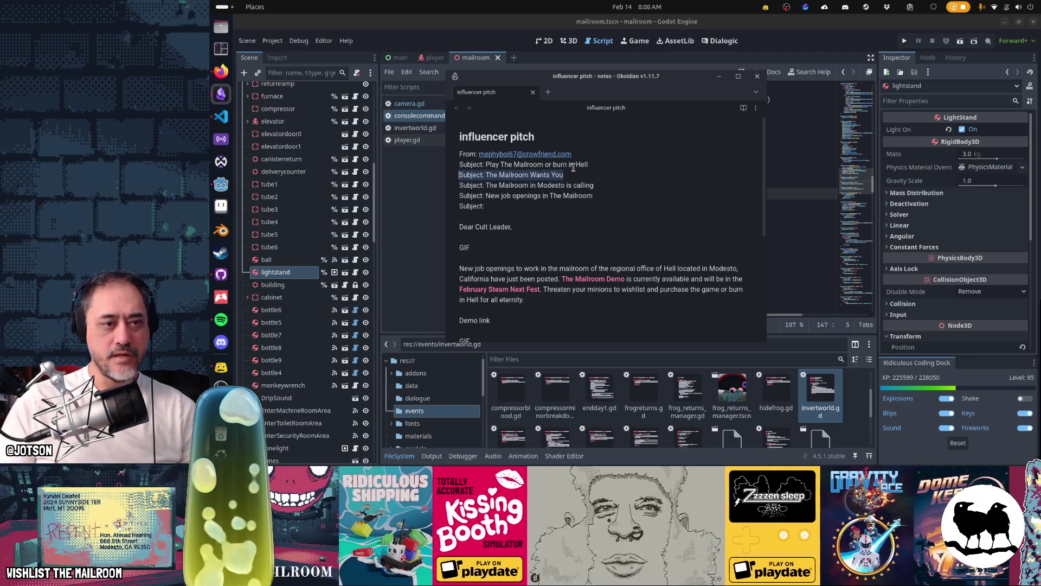
pyautogui.press('End')
pyautogui.press('Return')
pyautogui.hotkey('ctrl', 'v')
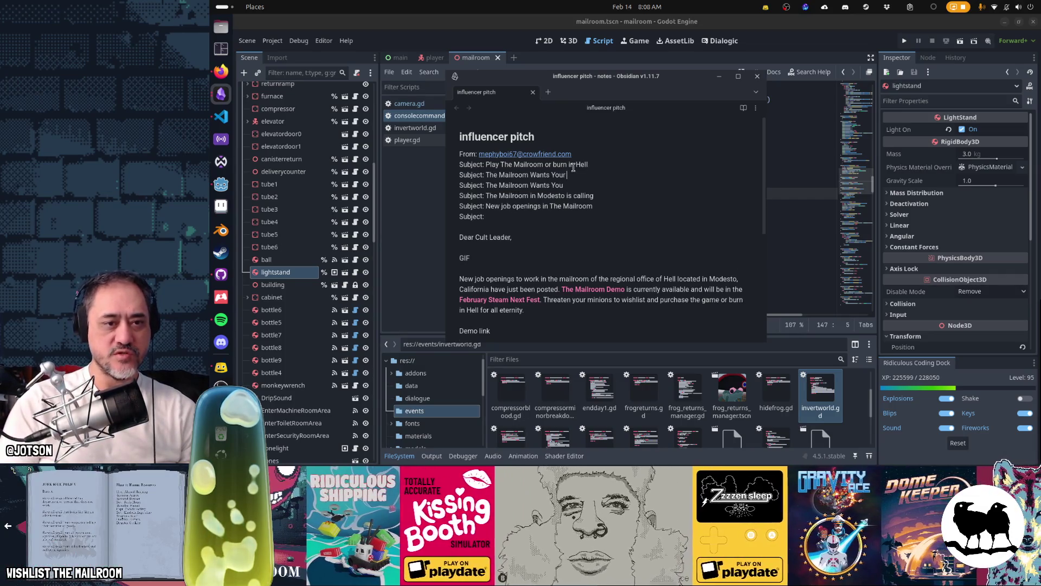
# - Edit the copy to read 'The Mailroom wants your soul' and make it bold
pyautogui.write('soul')
pyautogui.press('BackSpace')
pyautogui.press('BackSpace')
pyautogui.press('BackSpace')
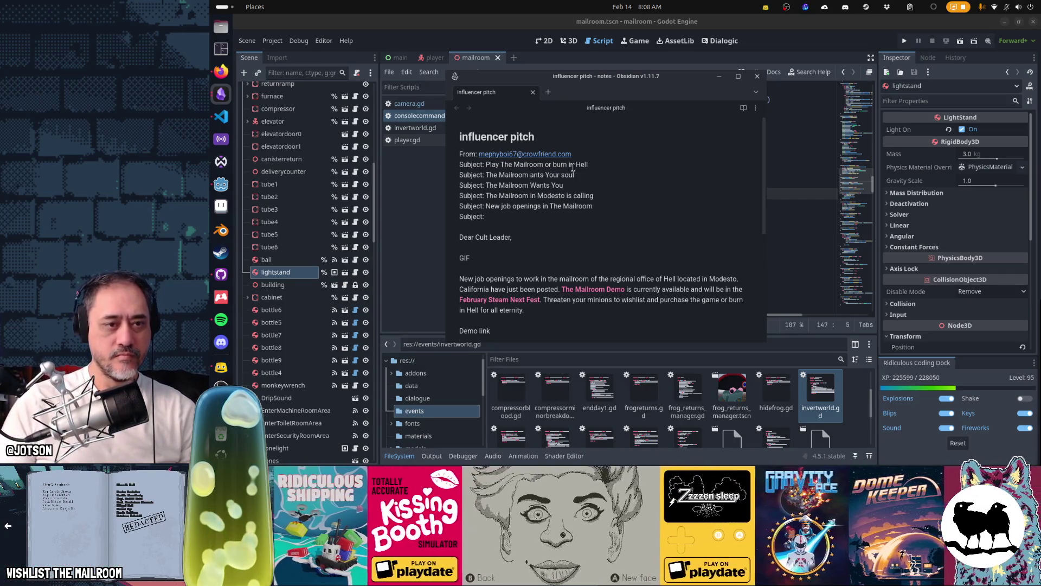
pyautogui.write('wants')
pyautogui.press('Delete')
pyautogui.write('y')
pyautogui.press('End')
pyautogui.hotkey('shift', 'Home')
pyautogui.hotkey('ctrl', 'b')
# - Delete the empty Subject line and reorder the subjects, putting the Play line last
pyautogui.press('Down')
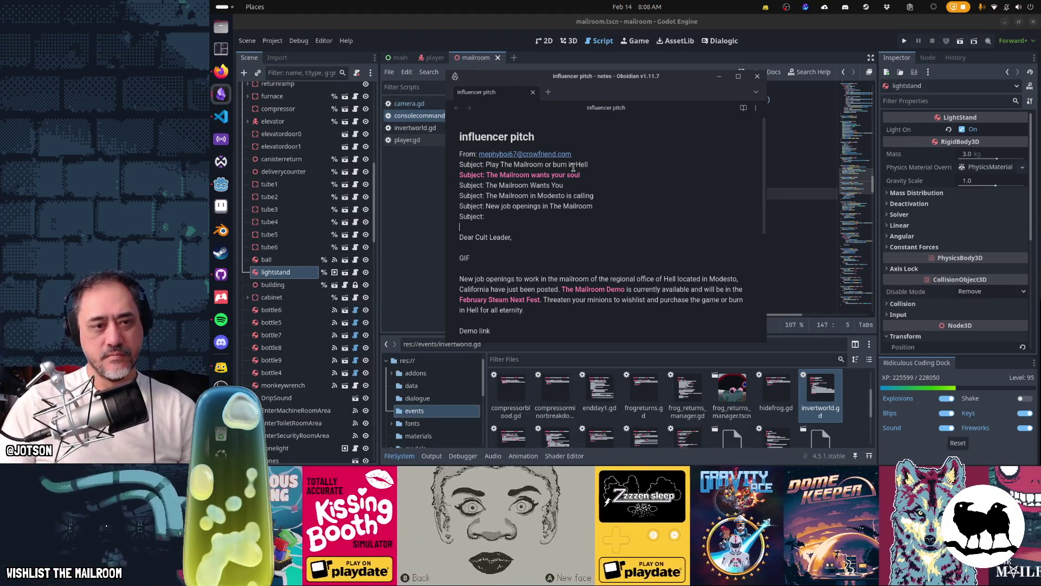
pyautogui.press('BackSpace')
pyautogui.press('BackSpace')
pyautogui.press('BackSpace')
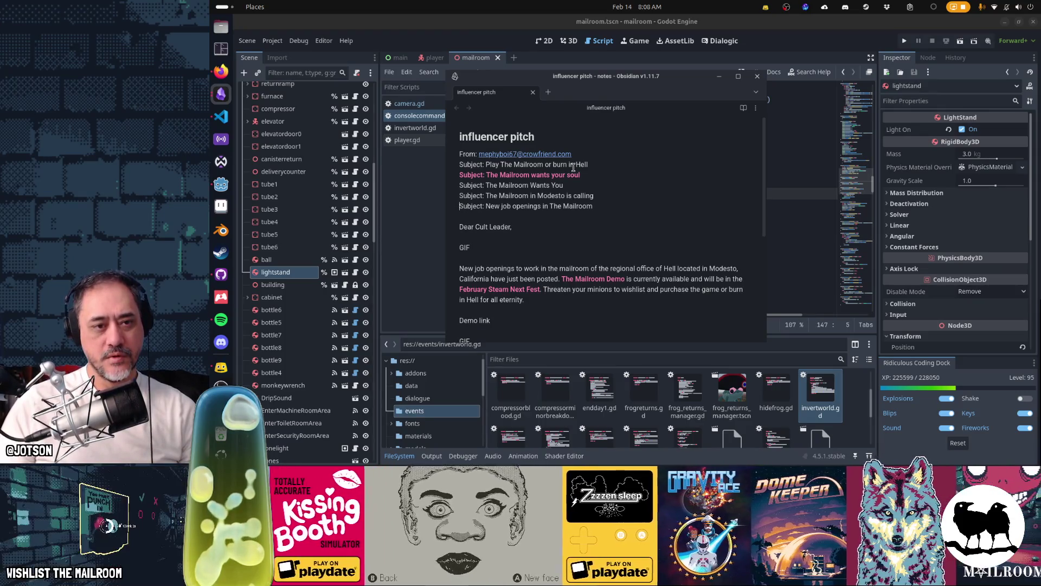
pyautogui.press('Up')
pyautogui.hotkey('alt', 'Down')
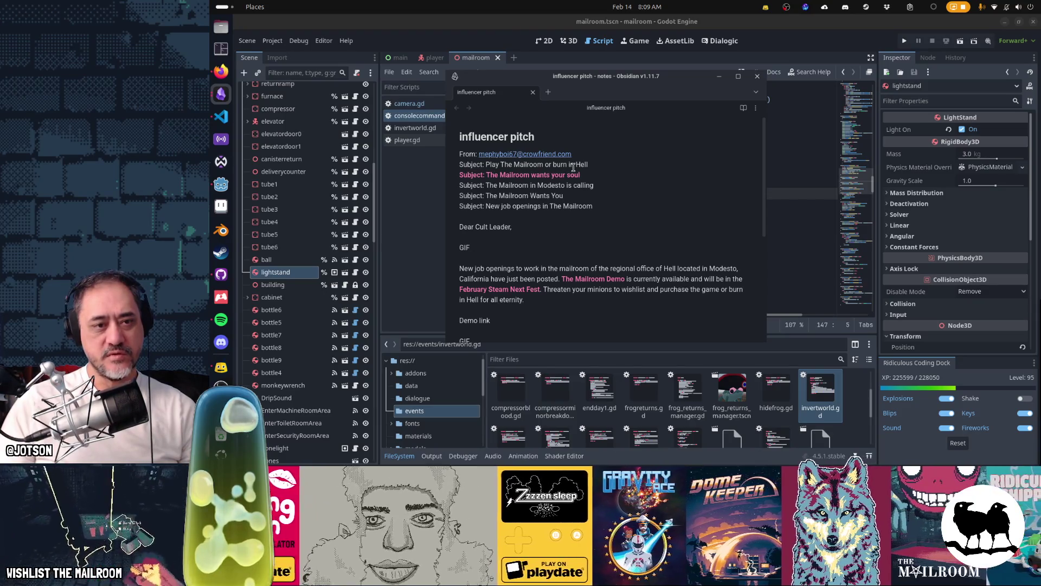
pyautogui.hotkey('ctrl', 'd')
pyautogui.press('Down')
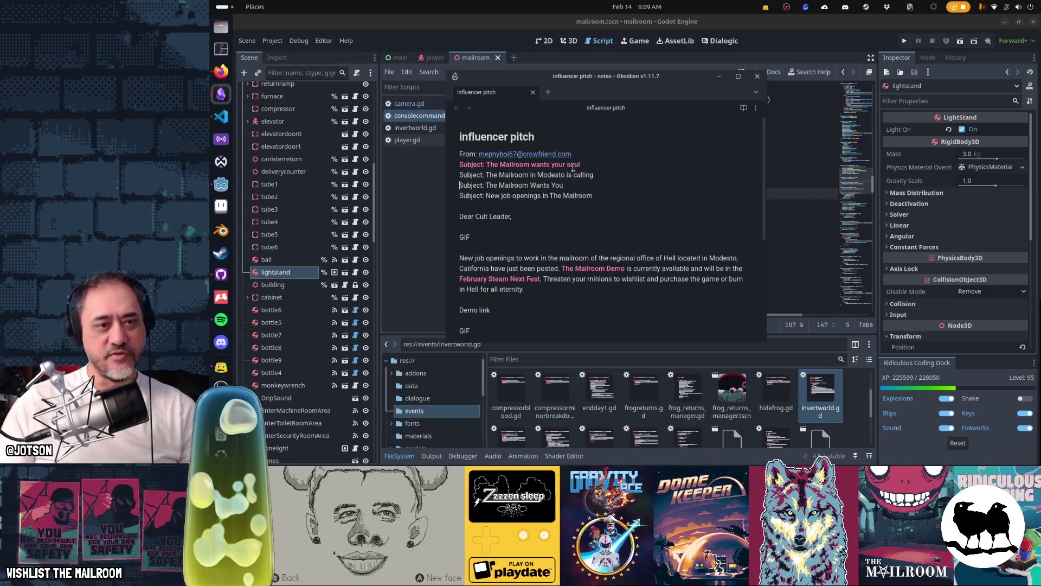
pyautogui.hotkey('ctrl', 'v')
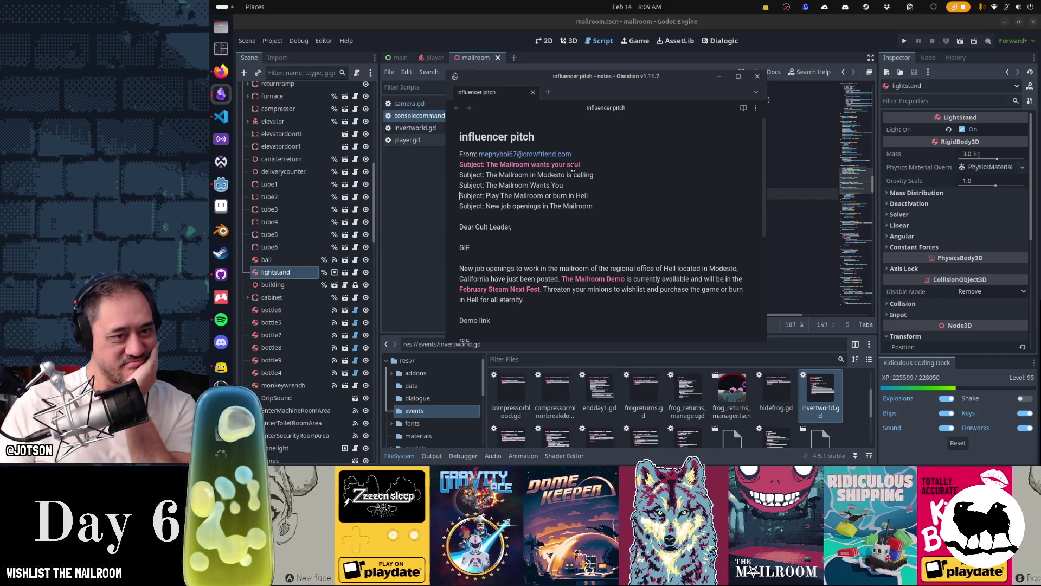
pyautogui.press('Up')
pyautogui.hotkey('alt', 'Down')
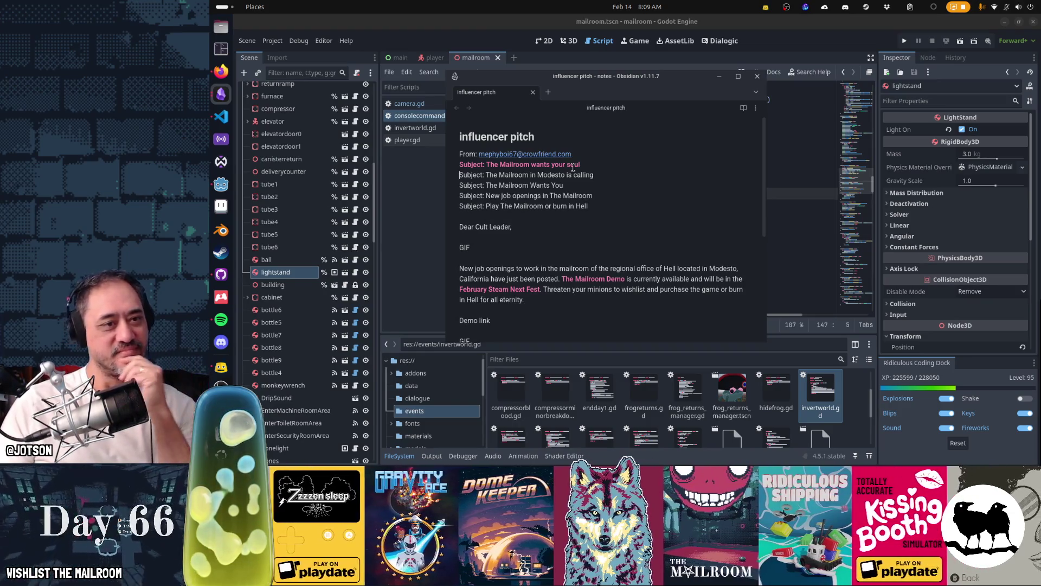
# - Number the five subject lines 1 through 5
pyautogui.press('Up')
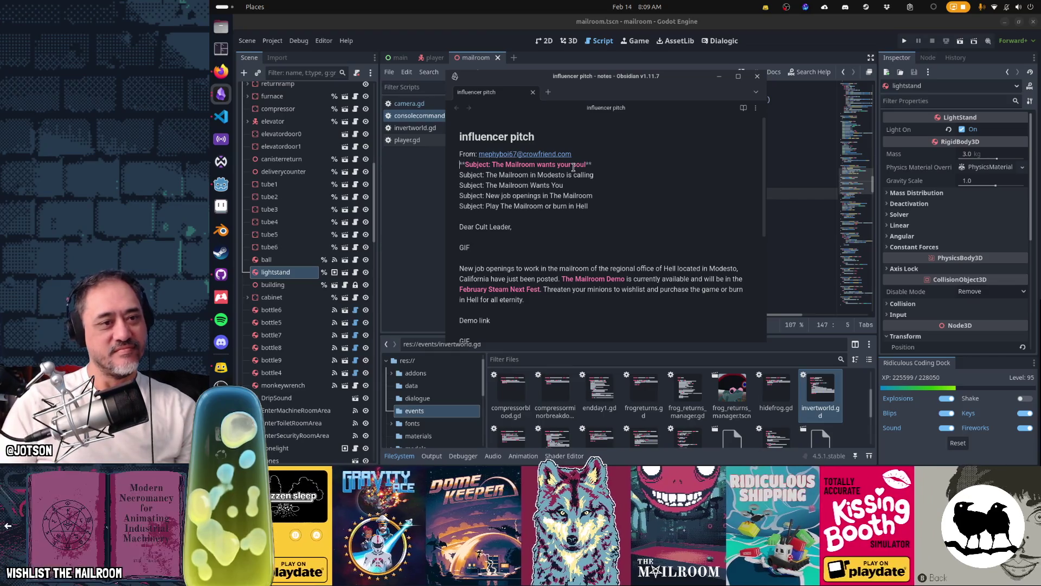
pyautogui.write('1')
pyautogui.press('Down')
pyautogui.press('Home')
pyautogui.write('2')
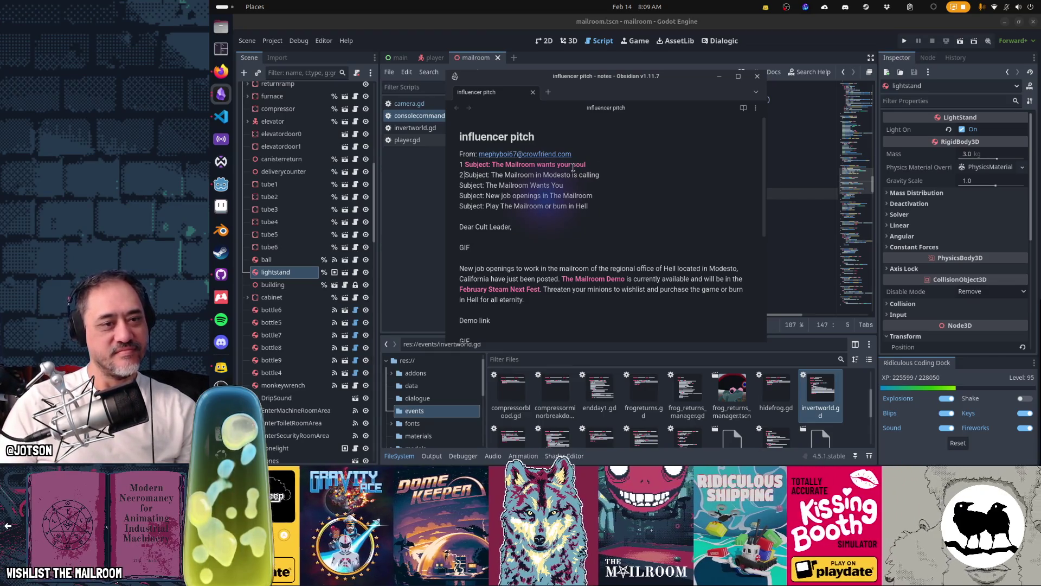
pyautogui.press('Down')
pyautogui.press('Home')
pyautogui.write('3')
pyautogui.press('Down')
pyautogui.press('Home')
pyautogui.write('4')
pyautogui.press('Down')
pyautogui.press('Home')
pyautogui.write('5')
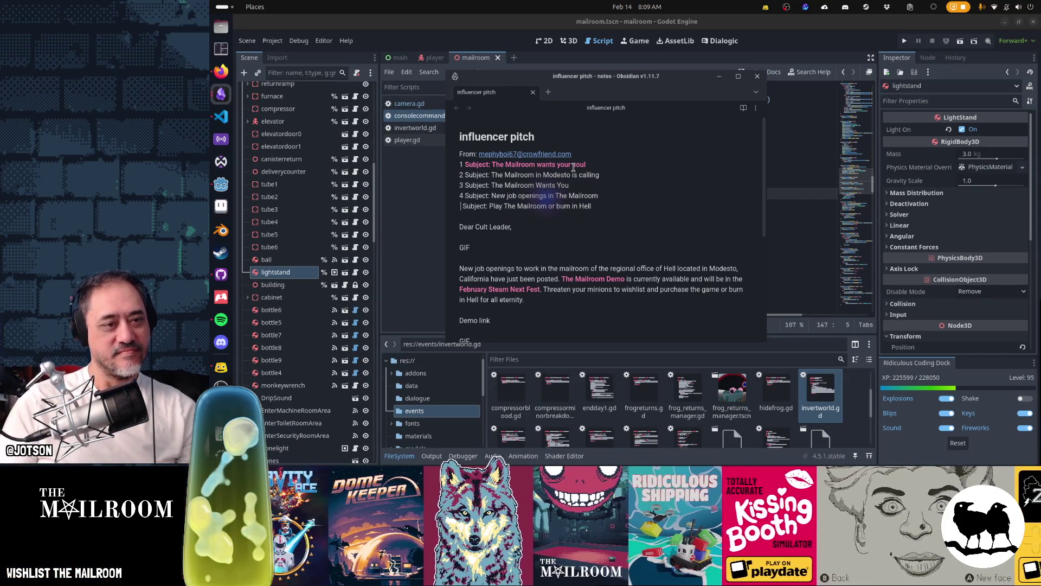
pyautogui.press('BackSpace')
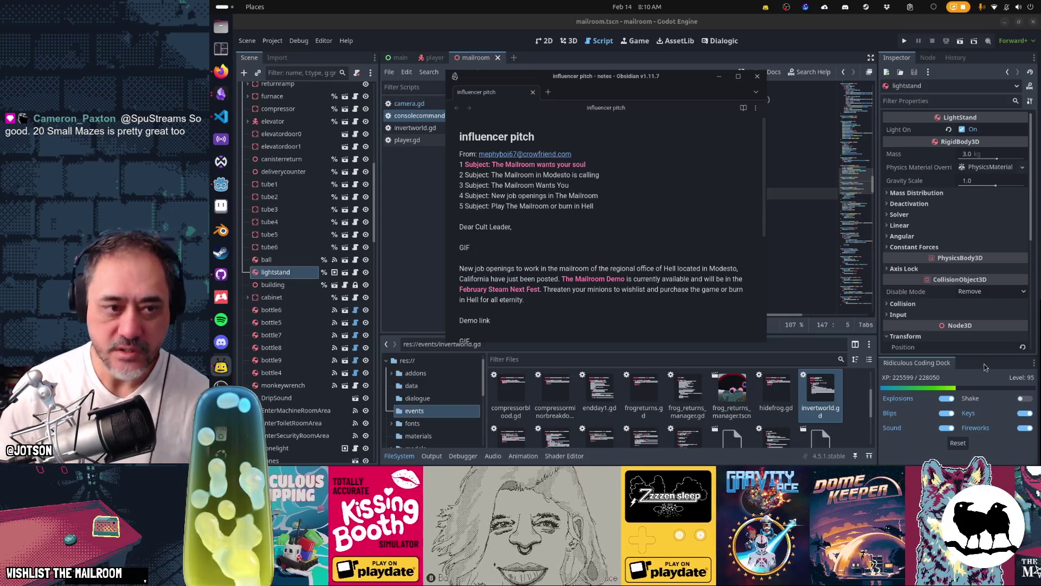
pyautogui.click(570, 220)
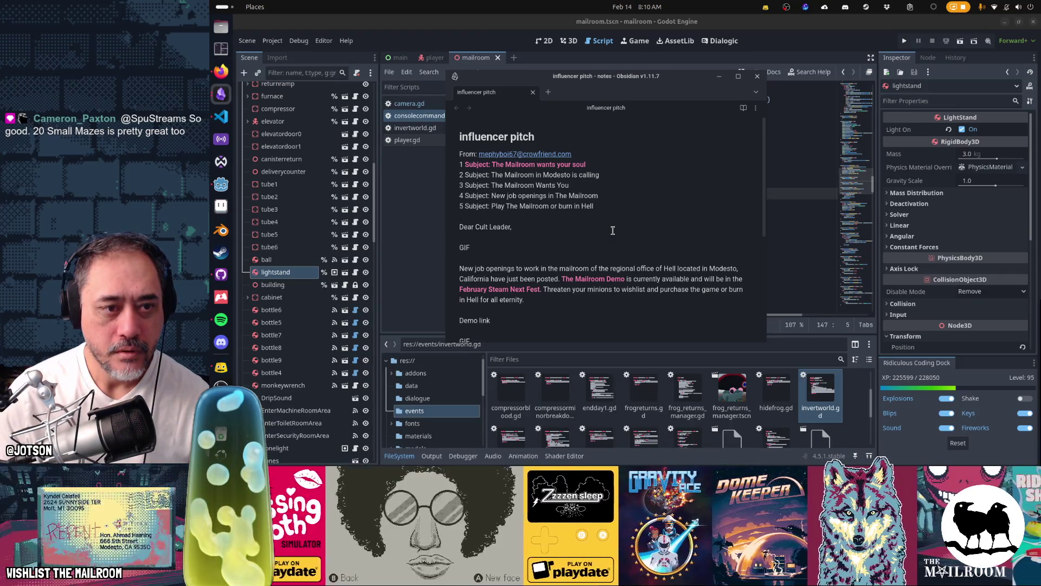
# - Add a 'The Mailroom Demo wants your soul' line and a 'Play The Mailroom Demo' line
pyautogui.press('Return')
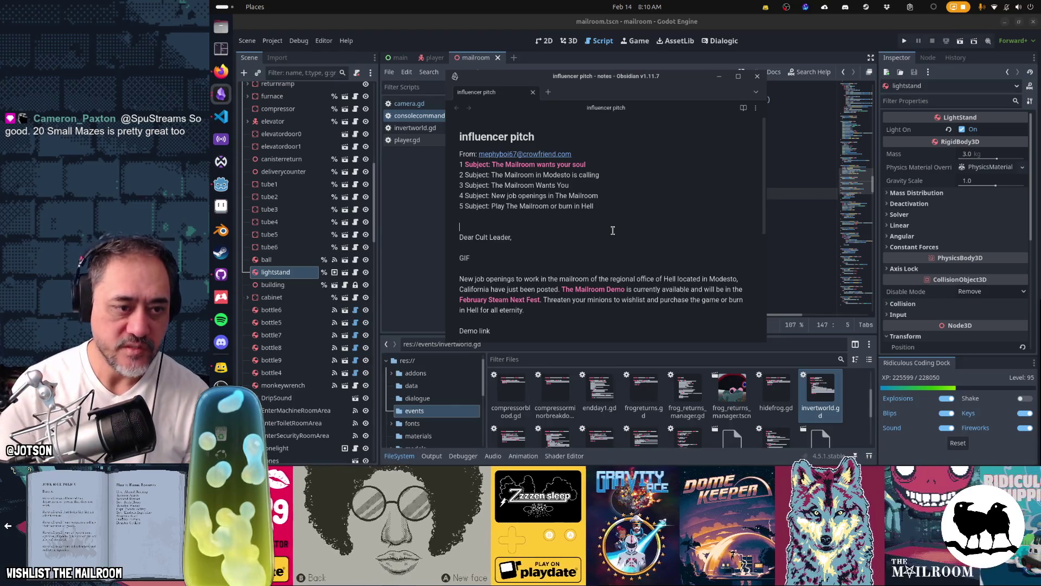
pyautogui.write('The Mailroom')
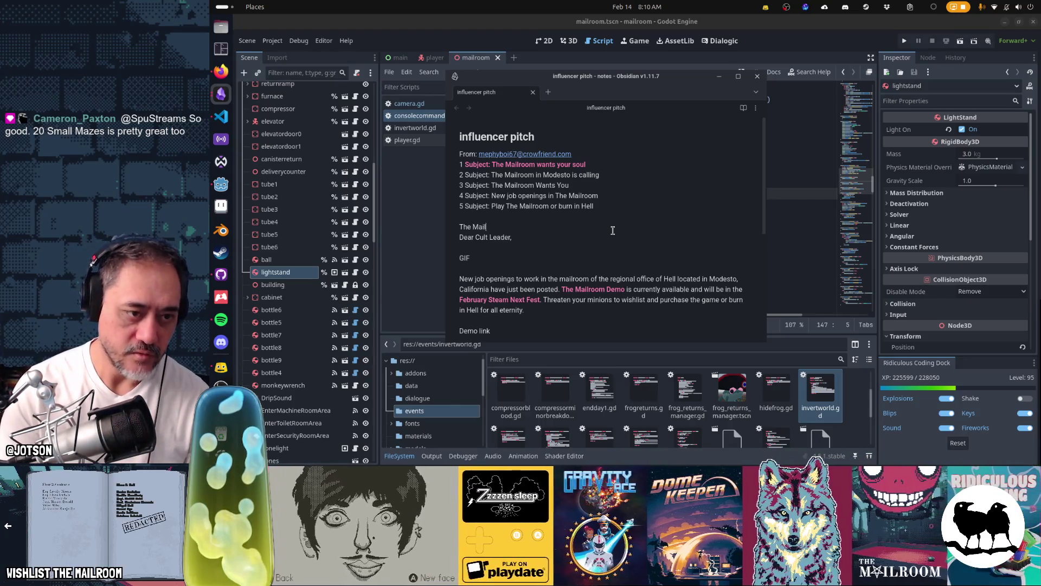
pyautogui.write(' Demo wants your sou')
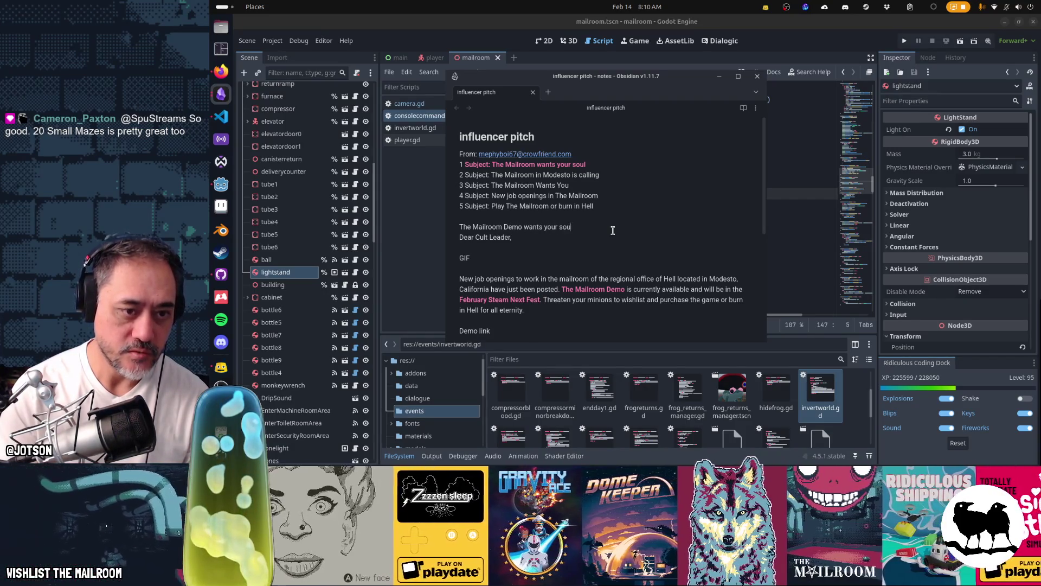
pyautogui.write('l')
pyautogui.press('Return')
pyautogui.hotkey('ctrl', 'shift', 'Right')
pyautogui.hotkey('ctrl', 'shift', 'Right')
pyautogui.hotkey('ctrl', 'shift', 'Right')
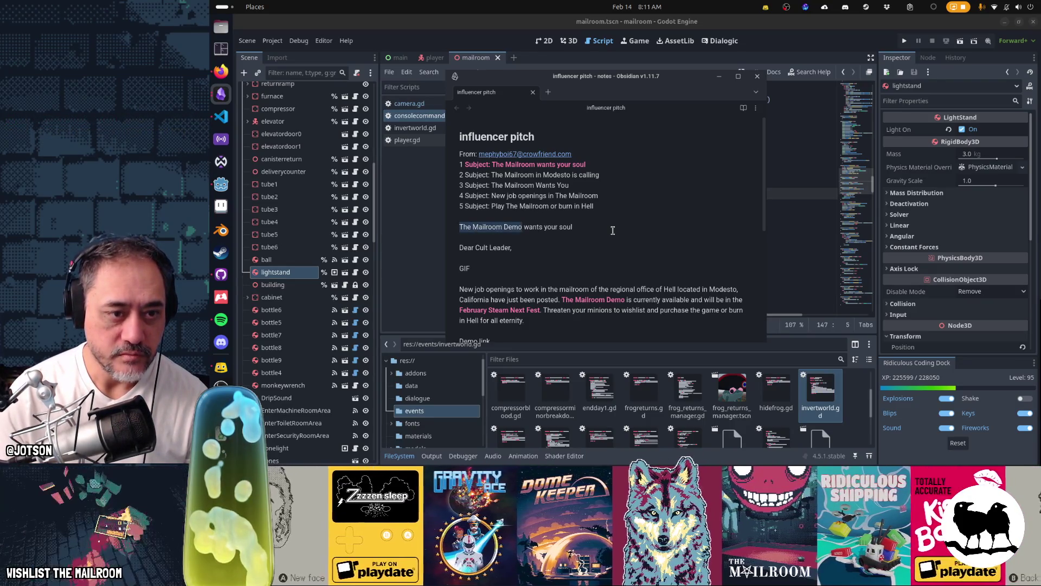
pyautogui.press('Right')
pyautogui.hotkey('ctrl', 'v')
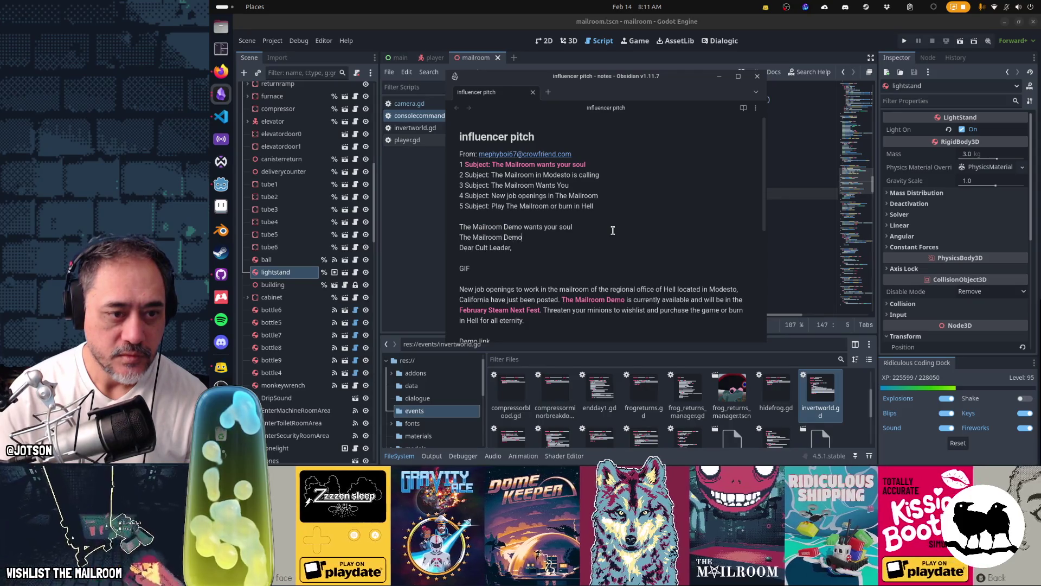
pyautogui.write('now available')
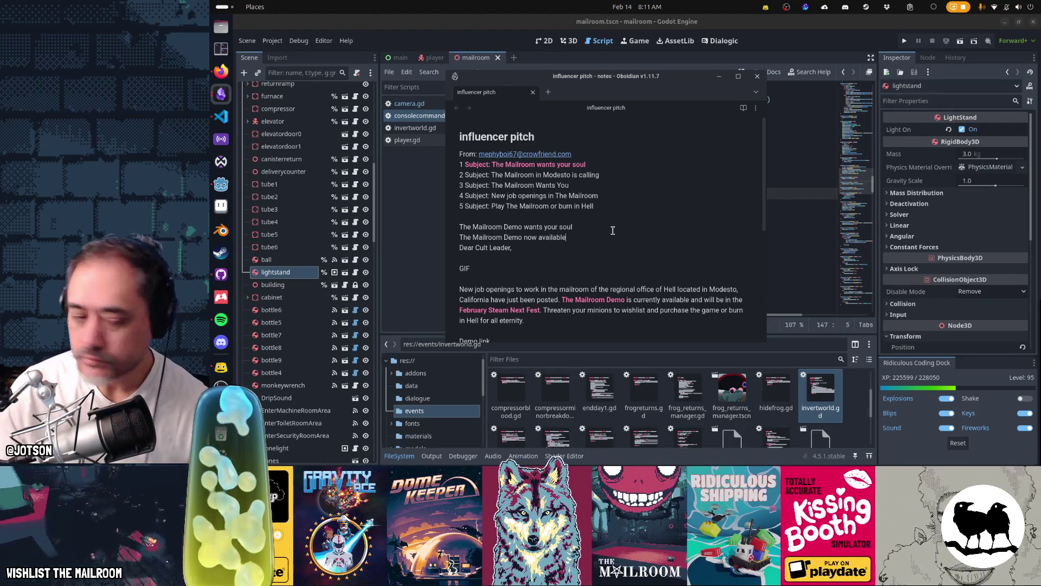
pyautogui.press('Return')
pyautogui.hotkey('ctrl', 'shift', 'Left')
pyautogui.hotkey('ctrl', 'shift', 'Left')
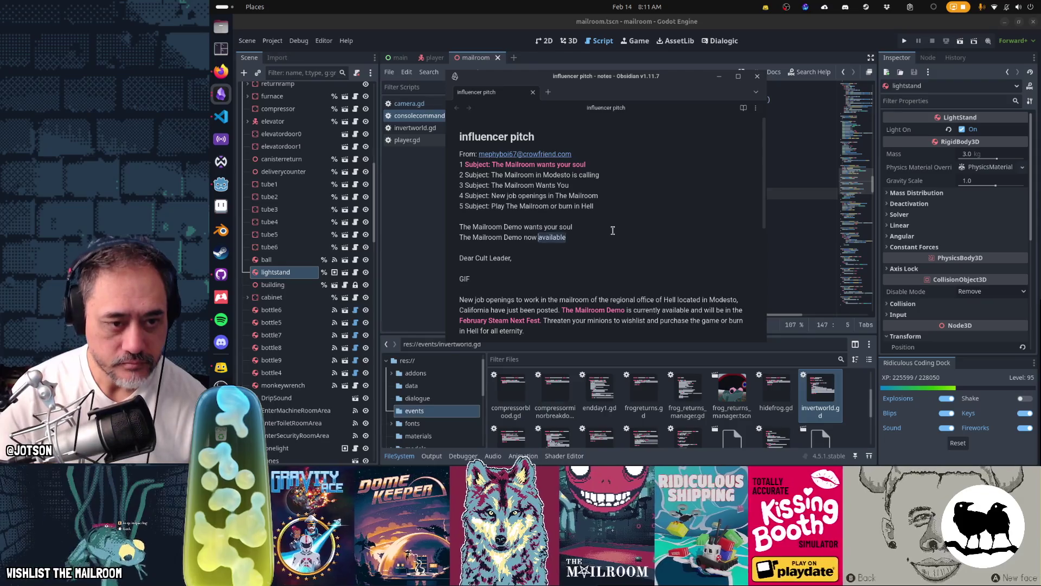
pyautogui.press('BackSpace')
pyautogui.write('Play')
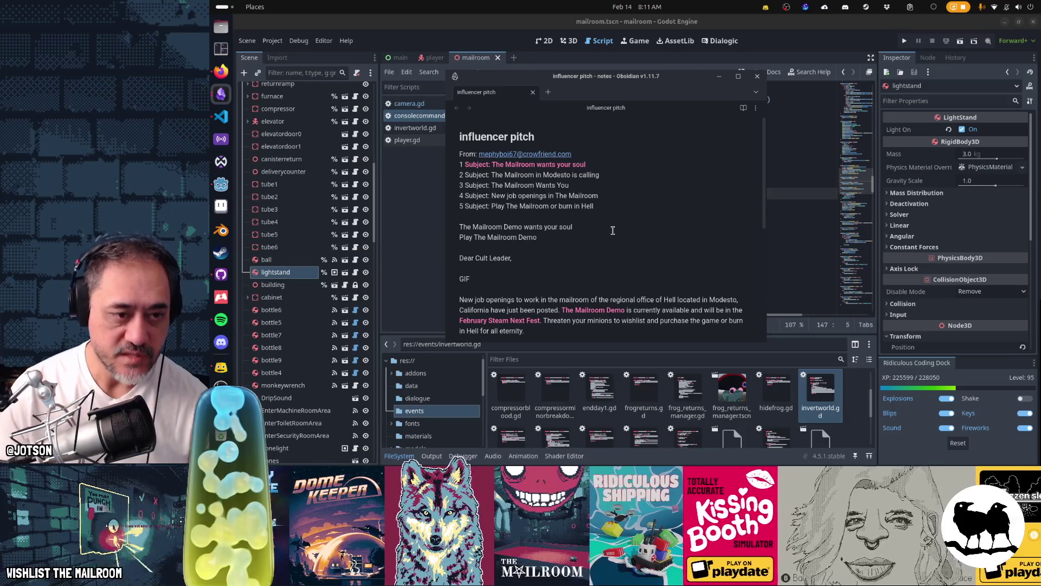
# - Move 'Play The Mailroom Demo' up and join it onto subject line 5
pyautogui.press('End')
pyautogui.hotkey('shift', 'Home')
pyautogui.hotkey('ctrl', 'x')
pyautogui.press('Up')
pyautogui.press('Up')
pyautogui.hotkey('ctrl', 'v')
pyautogui.press('Return')
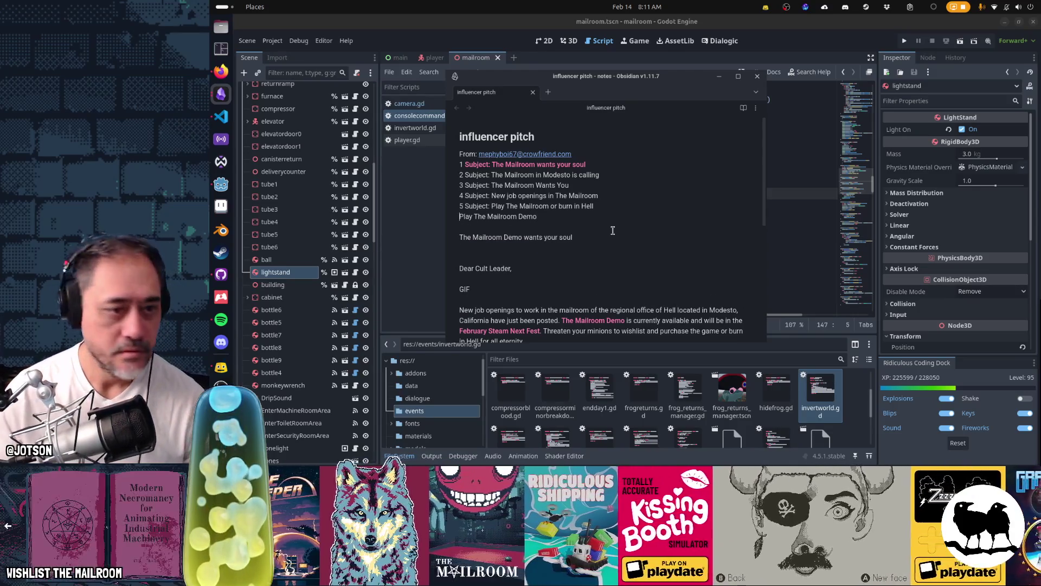
pyautogui.hotkey('shift', 'End')
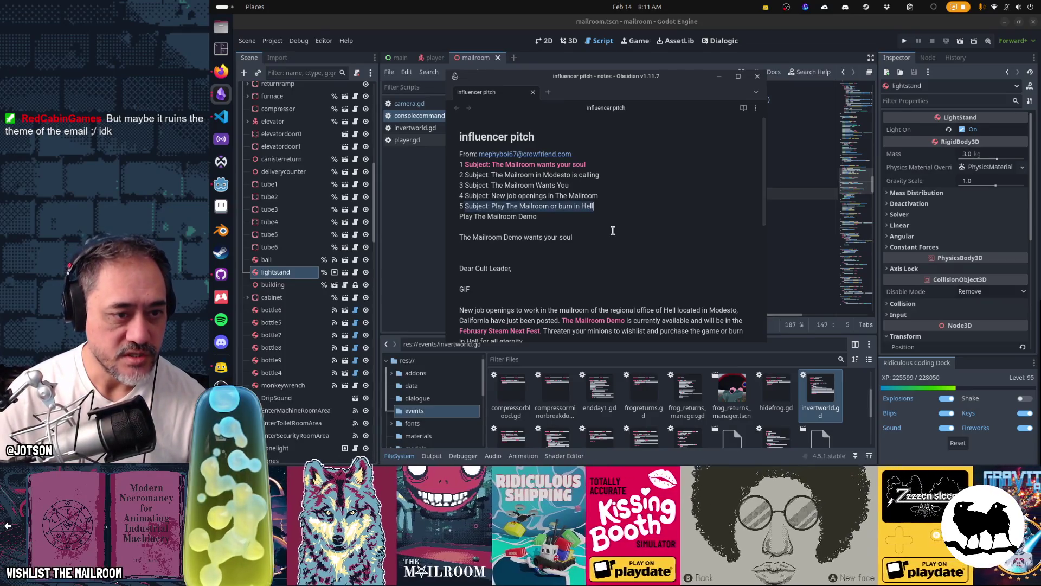
pyautogui.press('Down')
pyautogui.hotkey('ctrl', 'shift', 'Left')
pyautogui.hotkey('ctrl', 'shift', 'Left')
pyautogui.hotkey('ctrl', 'shift', 'Left')
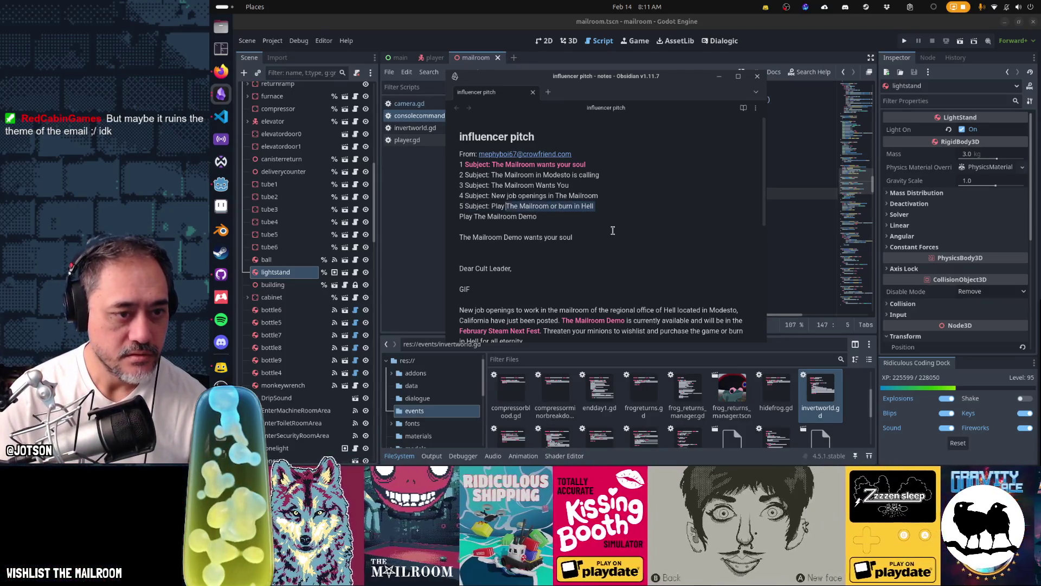
pyautogui.press('BackSpace')
pyautogui.press('Down')
pyautogui.hotkey('alt', 'Tab')
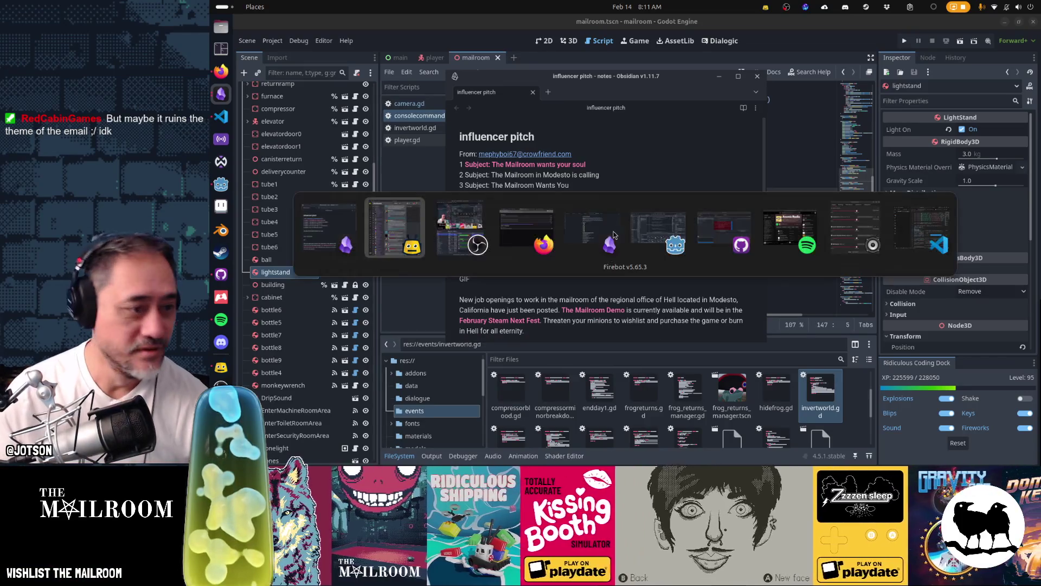
pyautogui.hotkey('alt', 'Tab')
pyautogui.hotkey('alt', 'Tab')
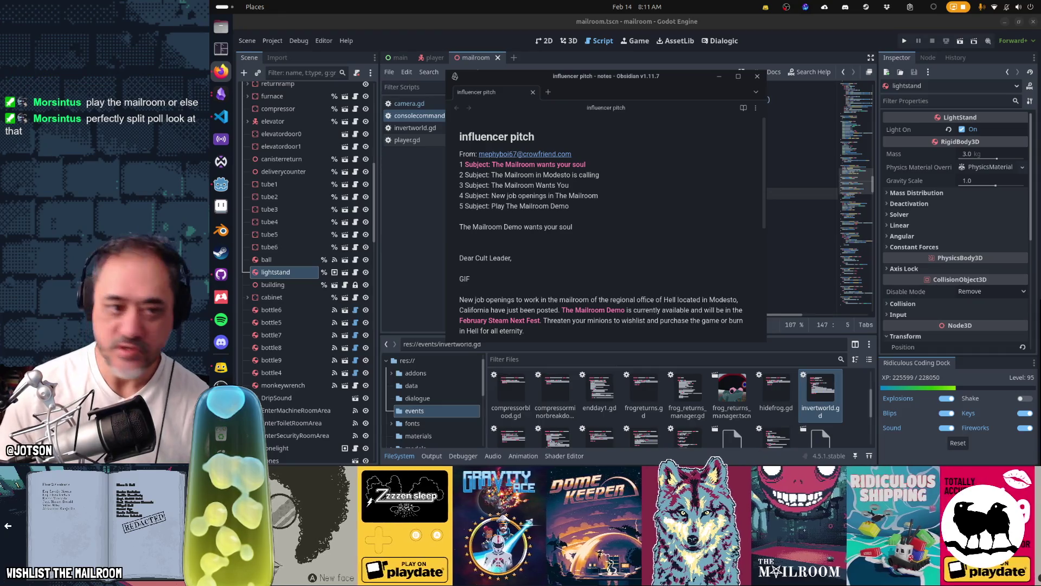
pyautogui.click(604, 207)
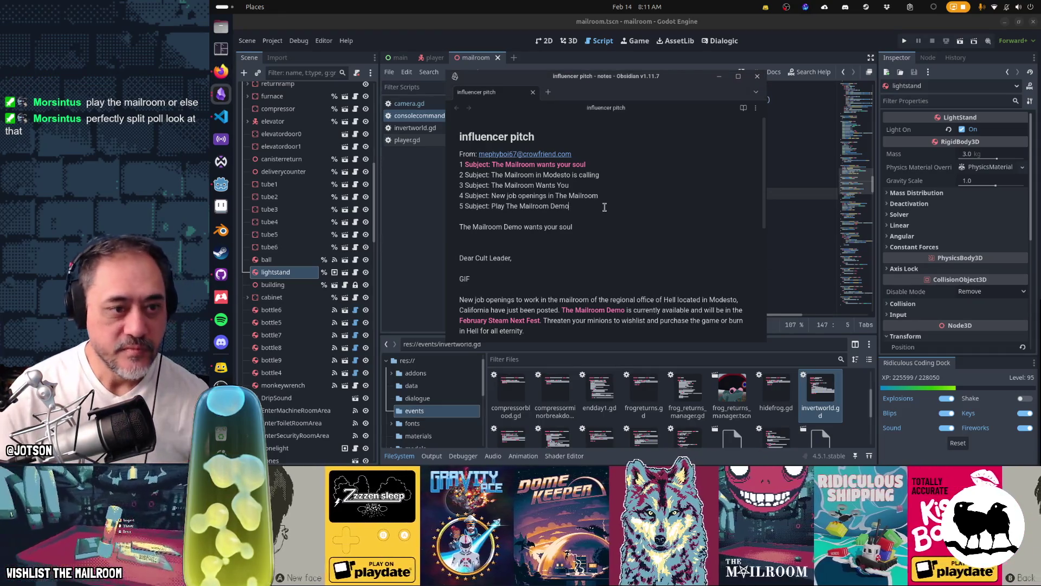
# - Remove the 'The Mailroom Demo wants your soul' line and blank lines so 'Dear Cult Leader' follows subject 5
pyautogui.hotkey('shift', 'Home')
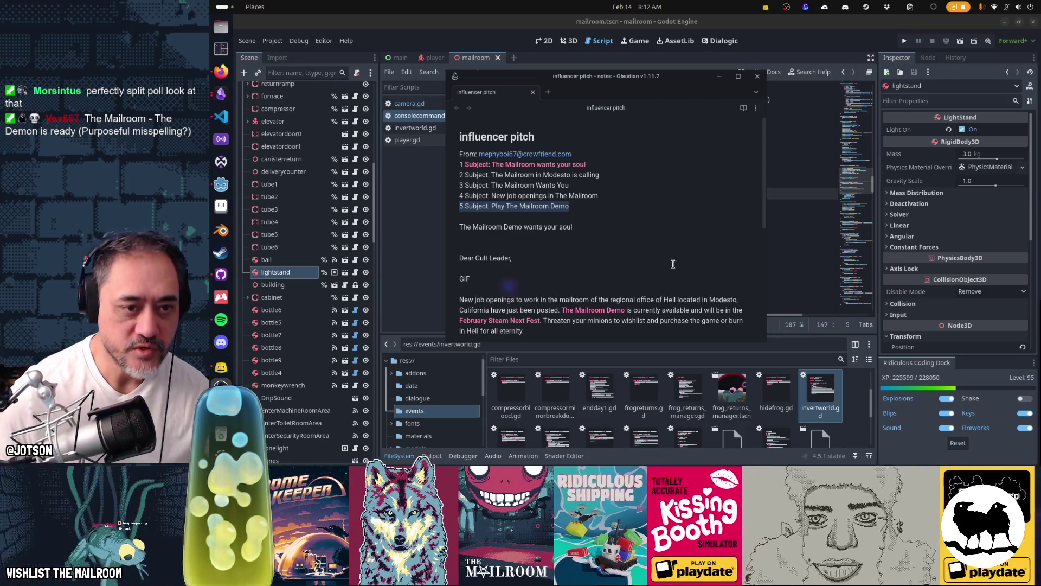
pyautogui.click(644, 223)
pyautogui.hotkey('shift', 'Home')
pyautogui.press('BackSpace')
pyautogui.press('Delete')
pyautogui.press('Delete')
pyautogui.press('Delete')
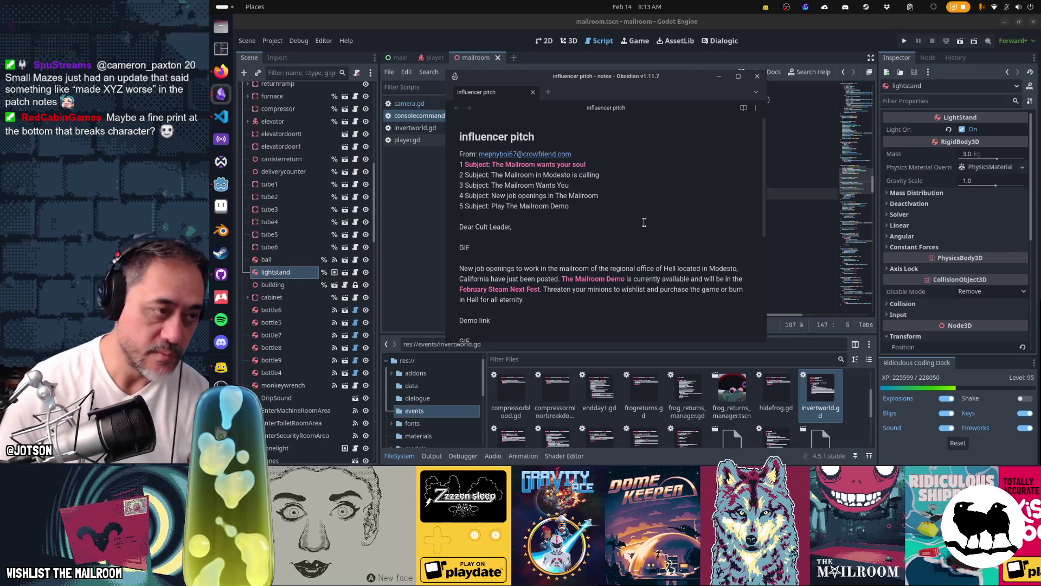
pyautogui.click(218, 73)
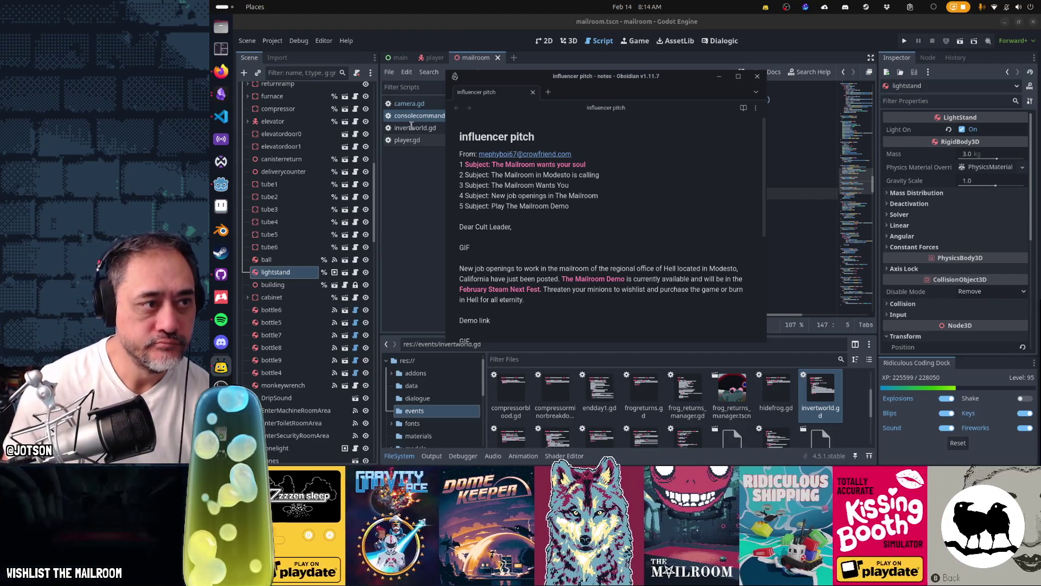
# - Review the finished pitch note, then create a new note, Untitled 3
pyautogui.scroll(-1, 583, 307)
pyautogui.scroll(-5, 583, 307)
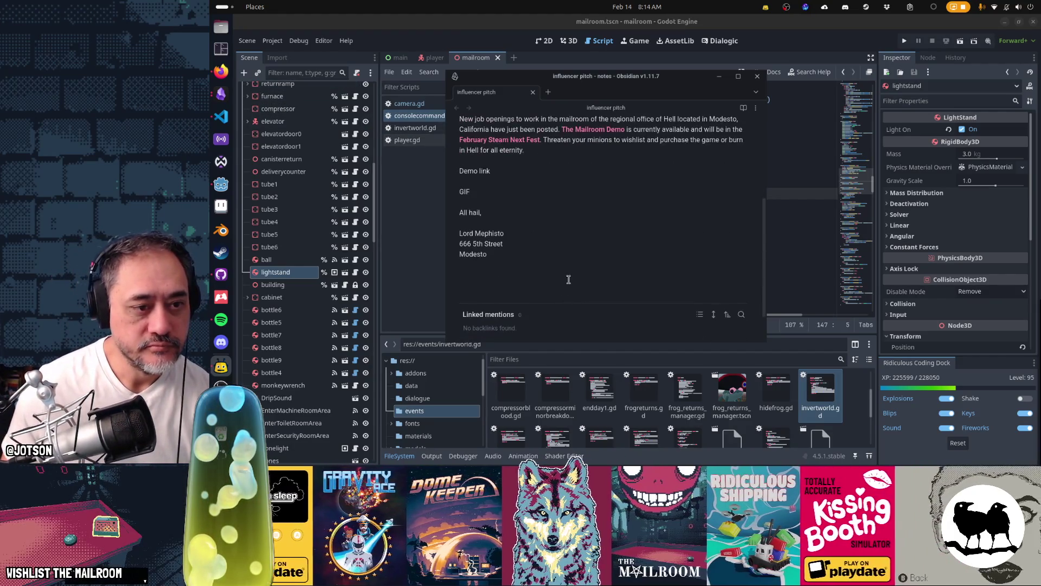
pyautogui.click(599, 267)
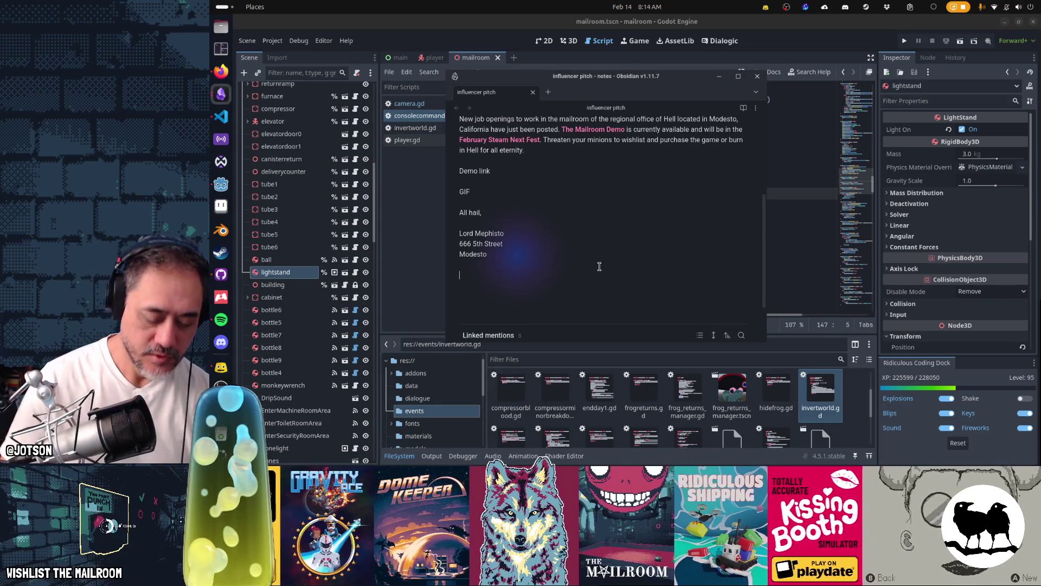
pyautogui.scroll(4, 600, 266)
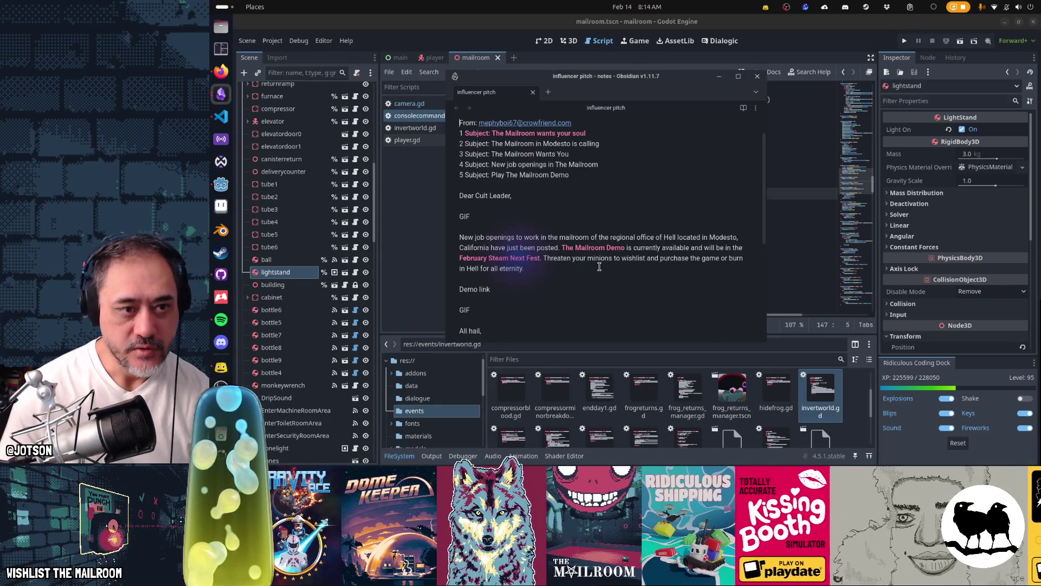
pyautogui.moveTo(622, 177)
pyautogui.mouseDown()
pyautogui.moveTo(386, 161)
pyautogui.moveTo(382, 145)
pyautogui.mouseUp()
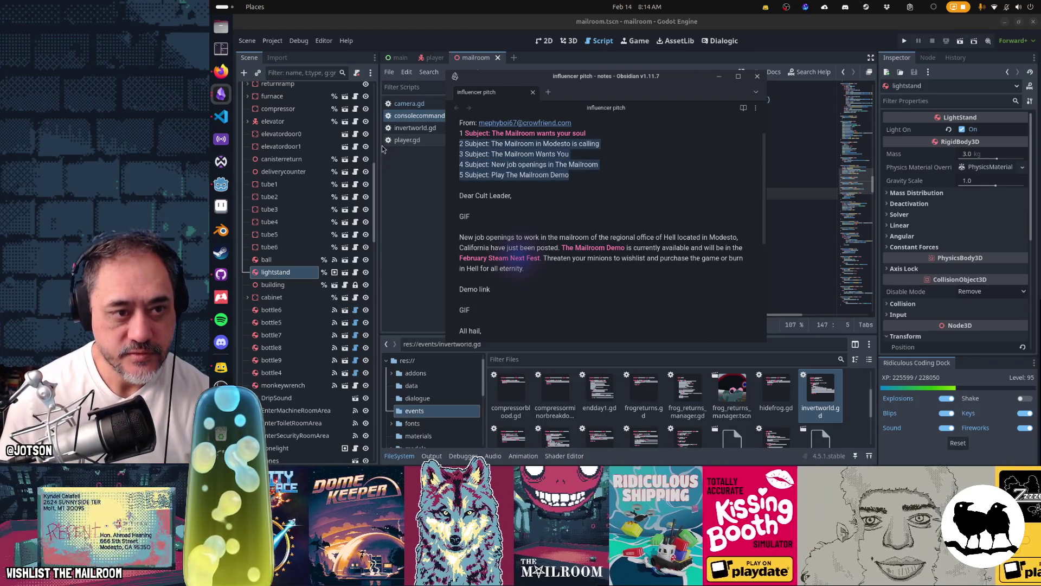
pyautogui.click(602, 172)
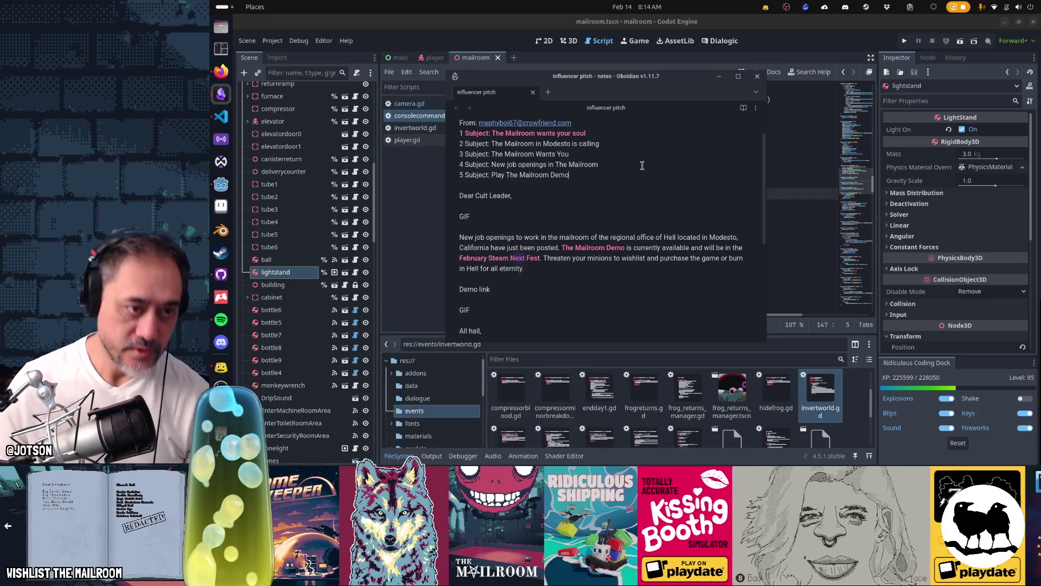
pyautogui.hotkey('ctrl', 'n')
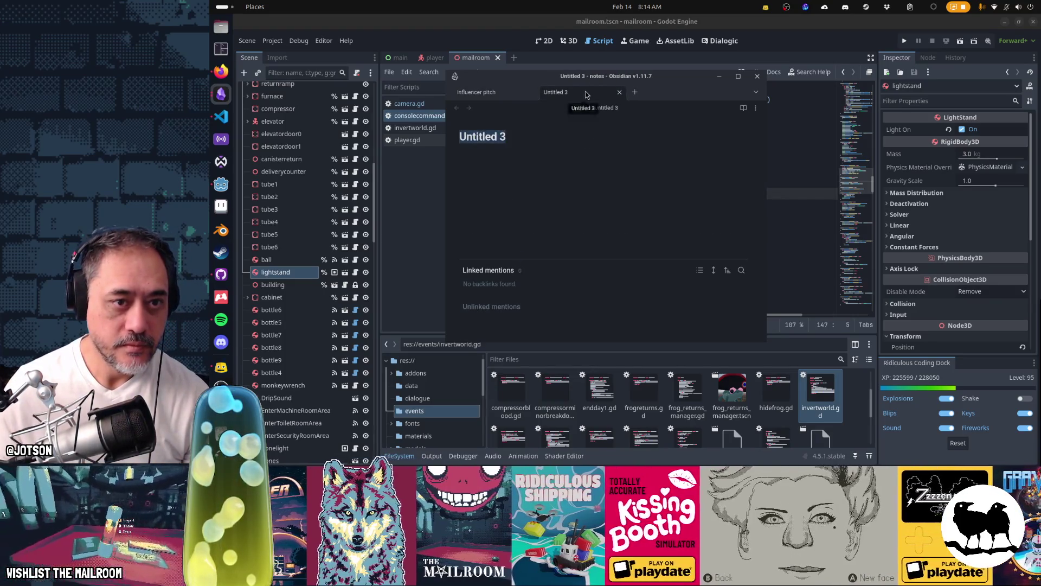
# - Move Untitled 3 into its own window beside the influencer pitch window
pyautogui.rightClick(600, 95)
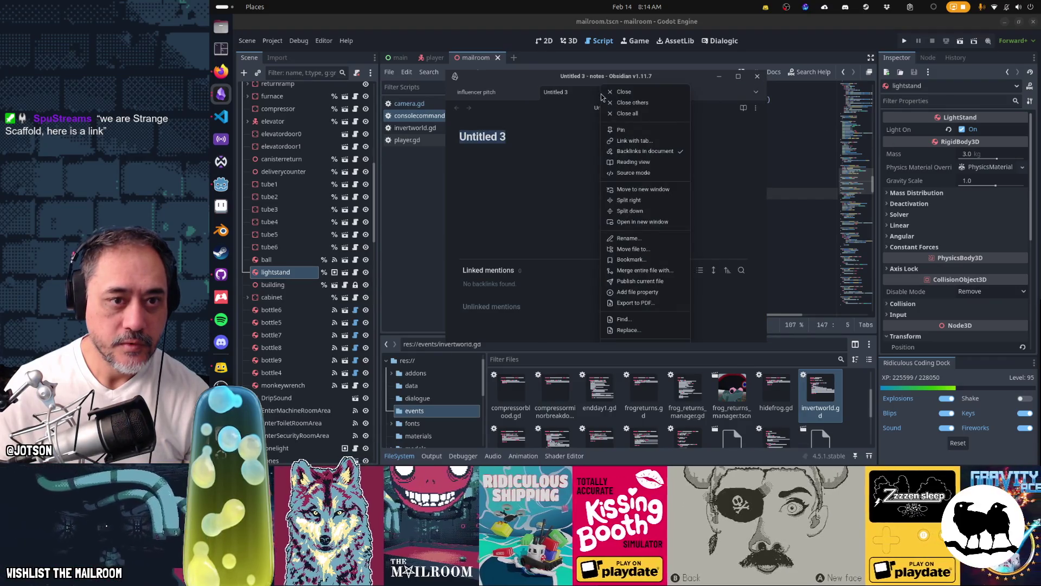
pyautogui.click(640, 189)
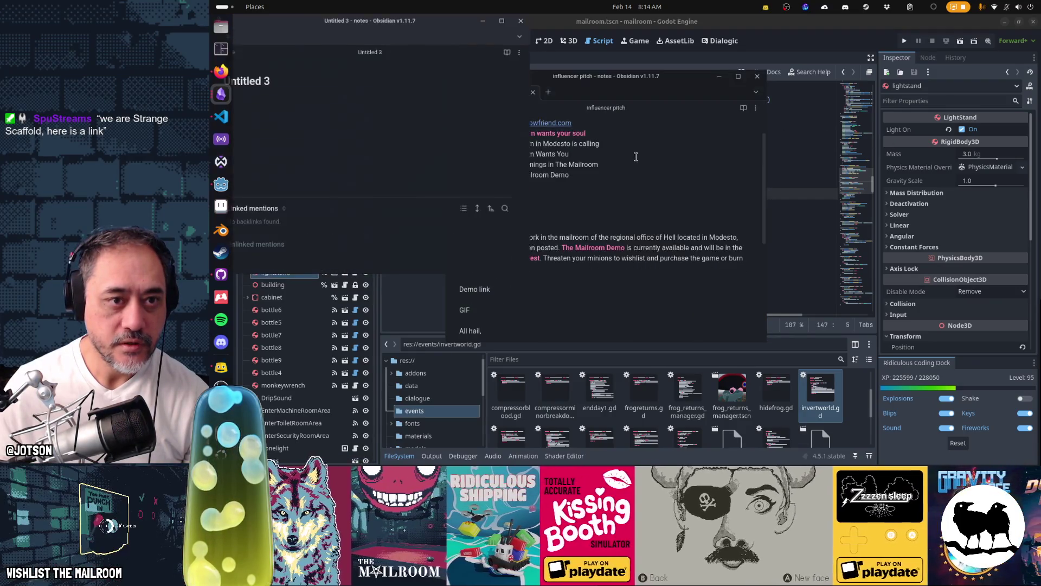
pyautogui.moveTo(442, 28); pyautogui.dragTo(890, 155)
pyautogui.click(690, 80)
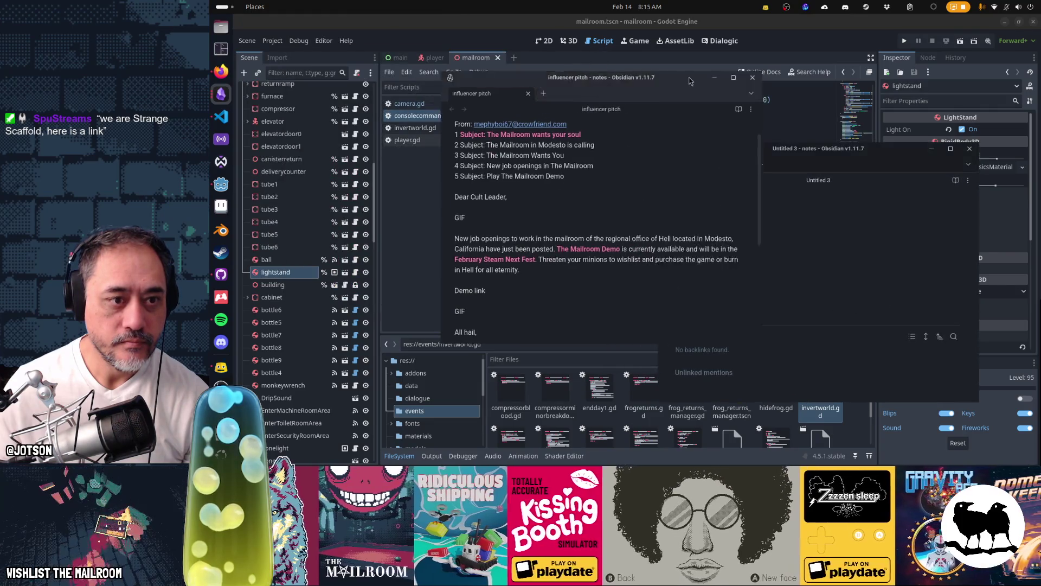
pyautogui.moveTo(689, 81); pyautogui.dragTo(592, 77)
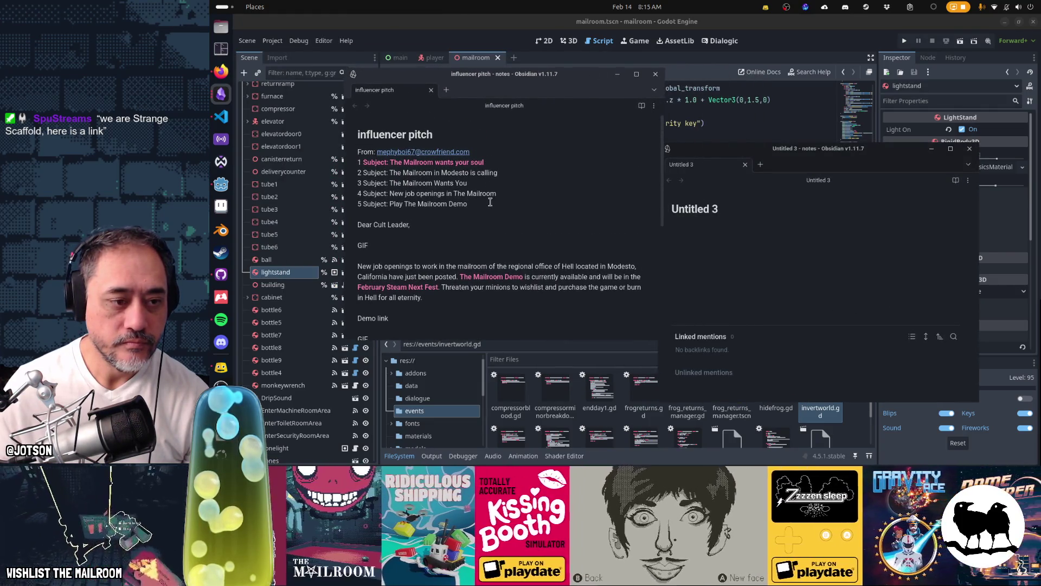
pyautogui.click(745, 234)
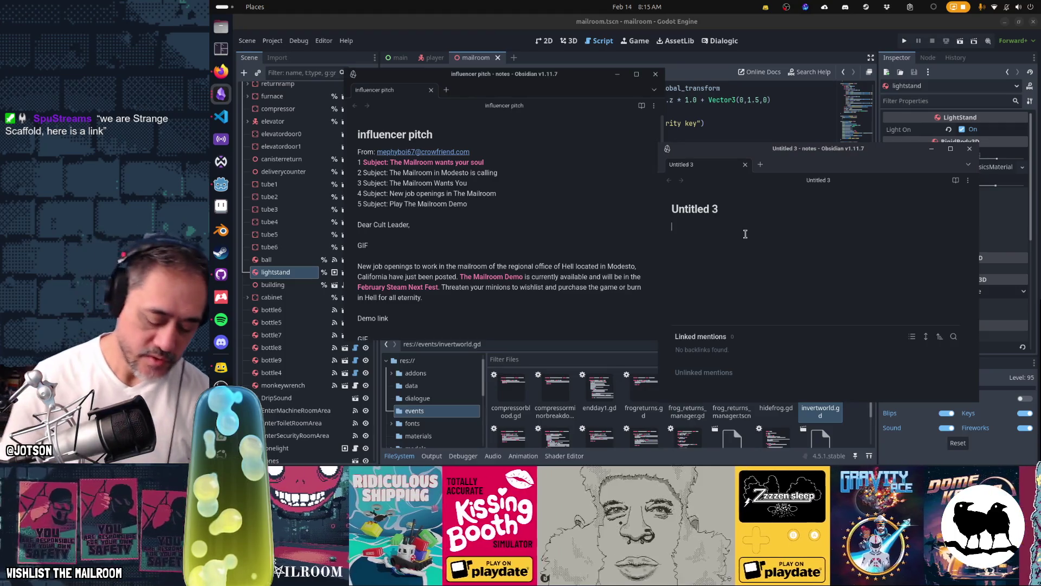
# - Write that The Mailroom demo is out: a cozy horror game set in Modesto, California
pyautogui.write('The Mailroom demo')
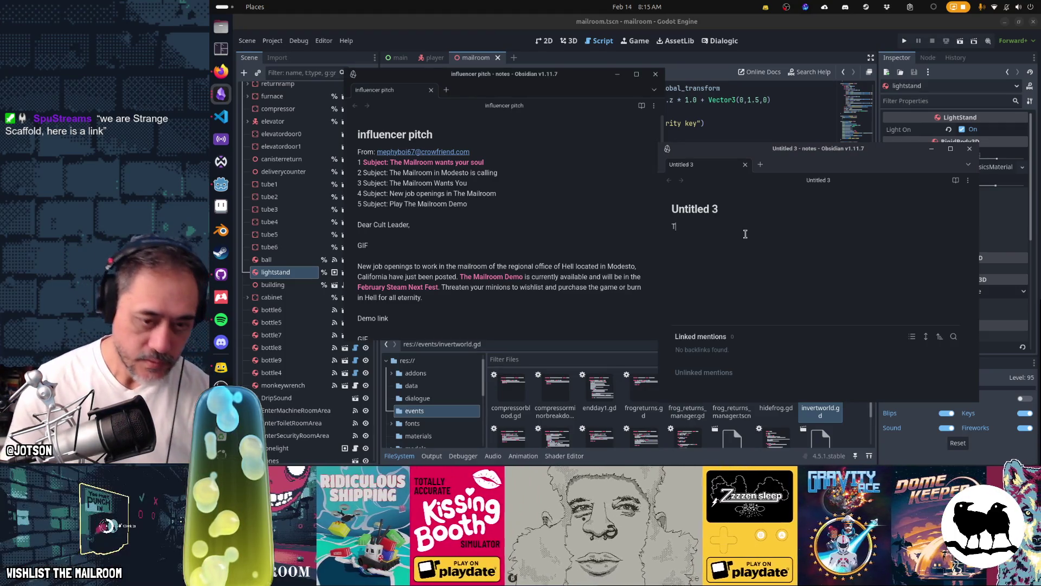
pyautogui.write(' is now availabl')
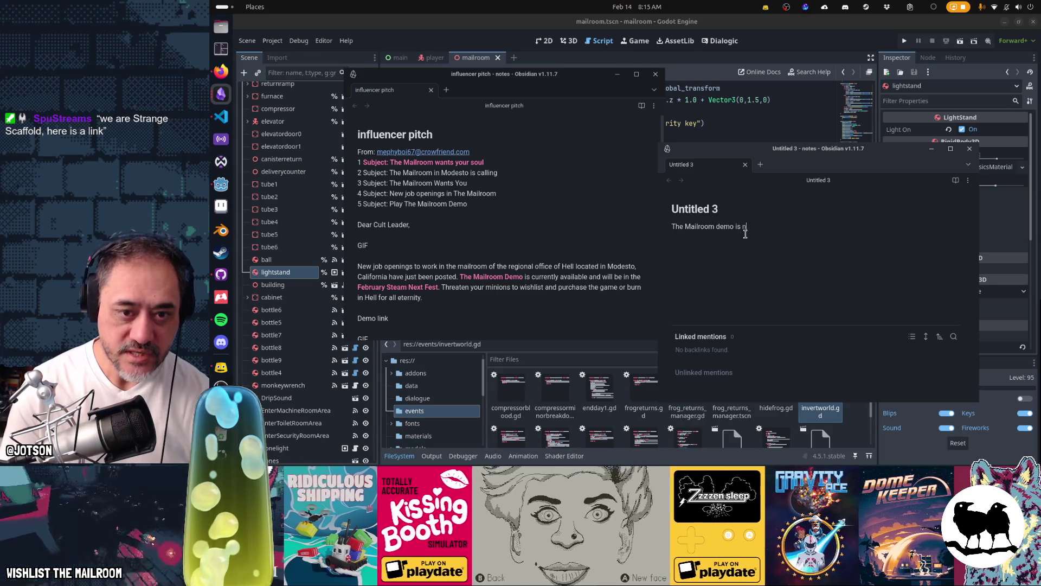
pyautogui.write("e. It's ")
pyautogui.write('cozy horror game about working in ')
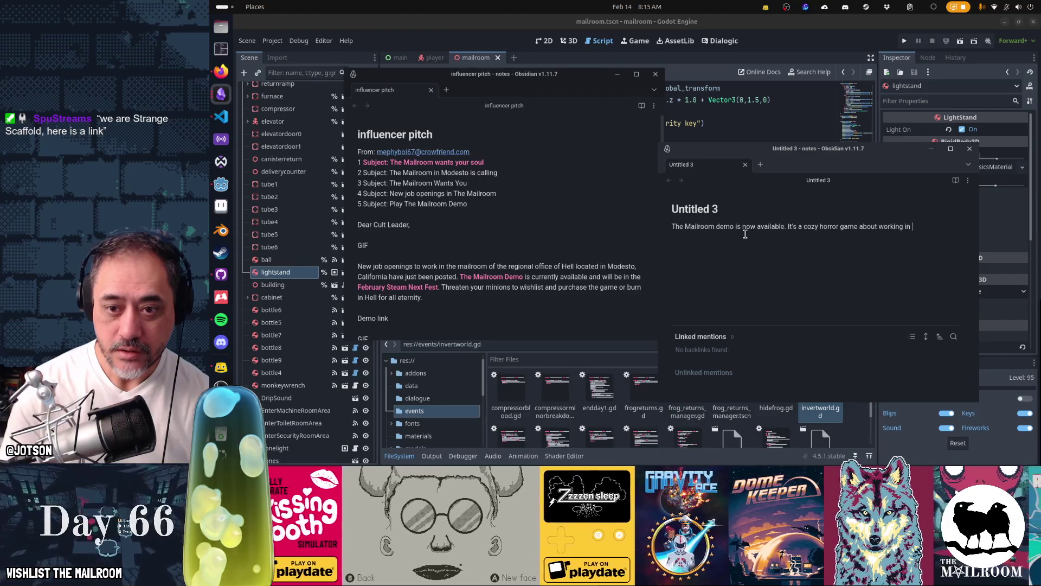
pyautogui.write('the Mailroom')
pyautogui.write('mailroom of a local r')
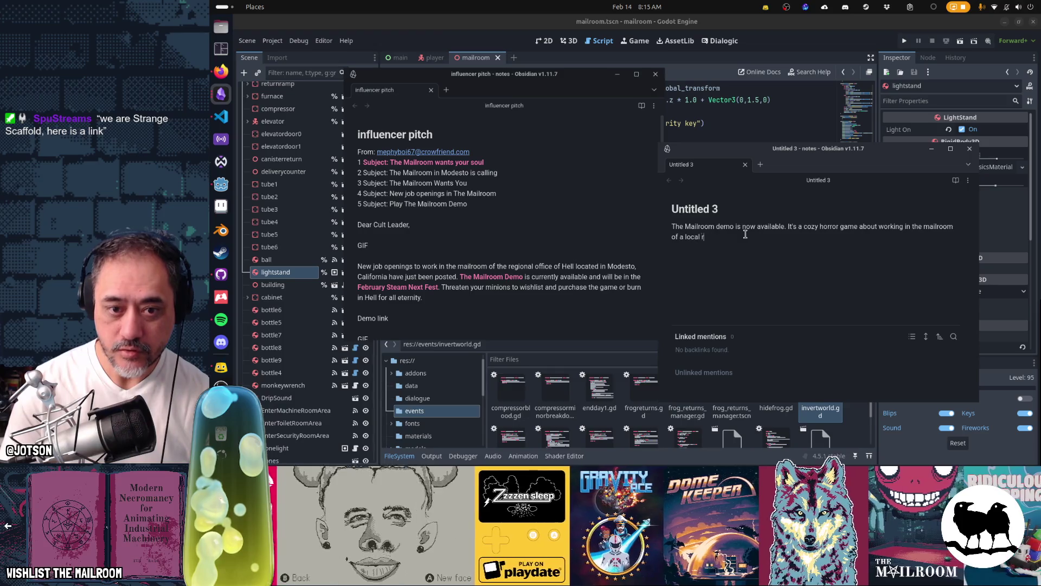
pyautogui.write('egional office of ')
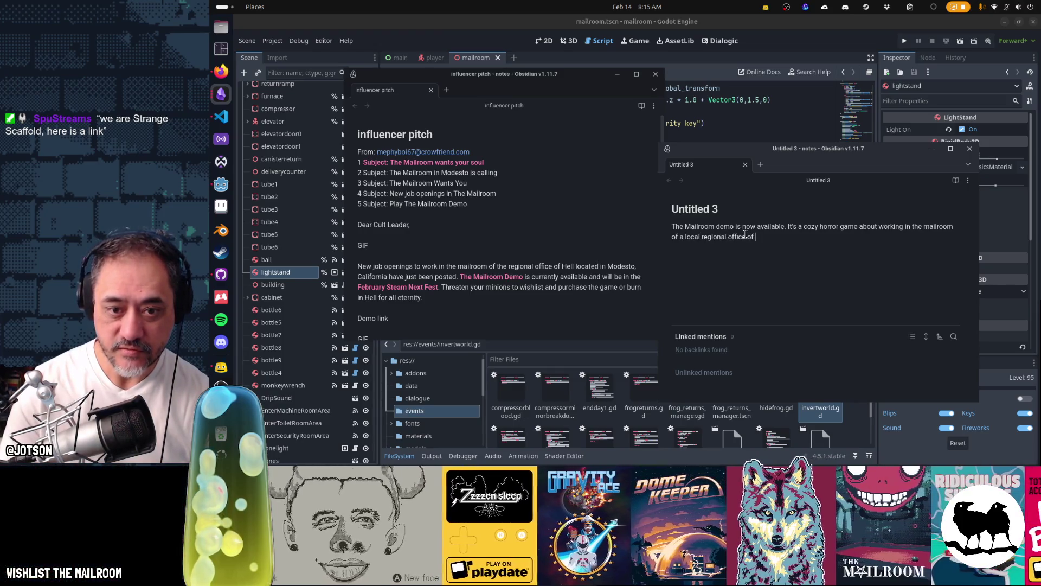
pyautogui.write('Hell')
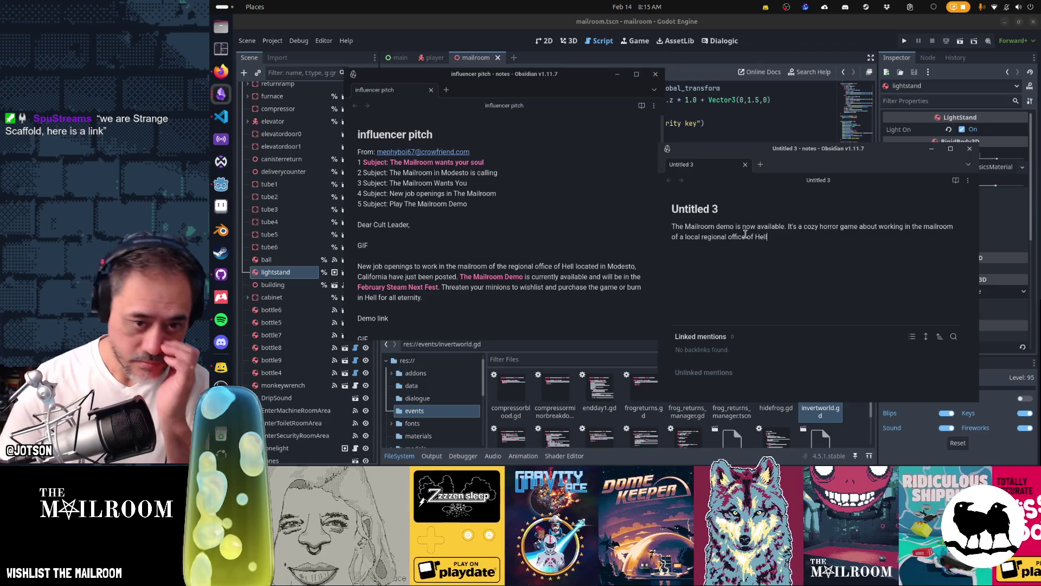
pyautogui.hotkey('ctrl', 'Left')
pyautogui.hotkey('ctrl', 'Left')
pyautogui.hotkey('ctrl', 'Left')
pyautogui.hotkey('ctrl', 'shift', 'Right')
pyautogui.write('small')
pyautogui.write(' locae')
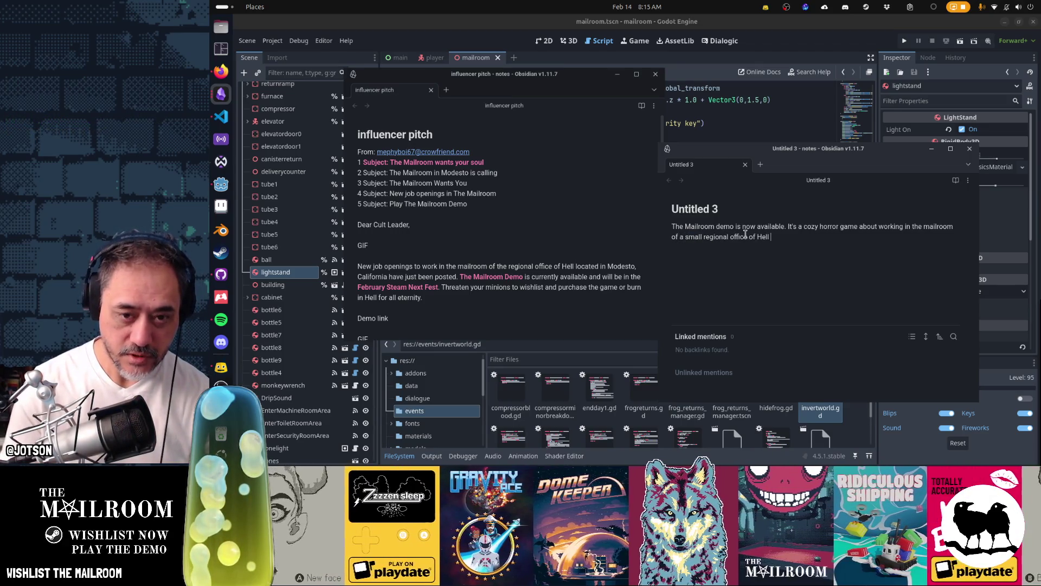
pyautogui.press('BackSpace')
pyautogui.write('ted in Modesto')
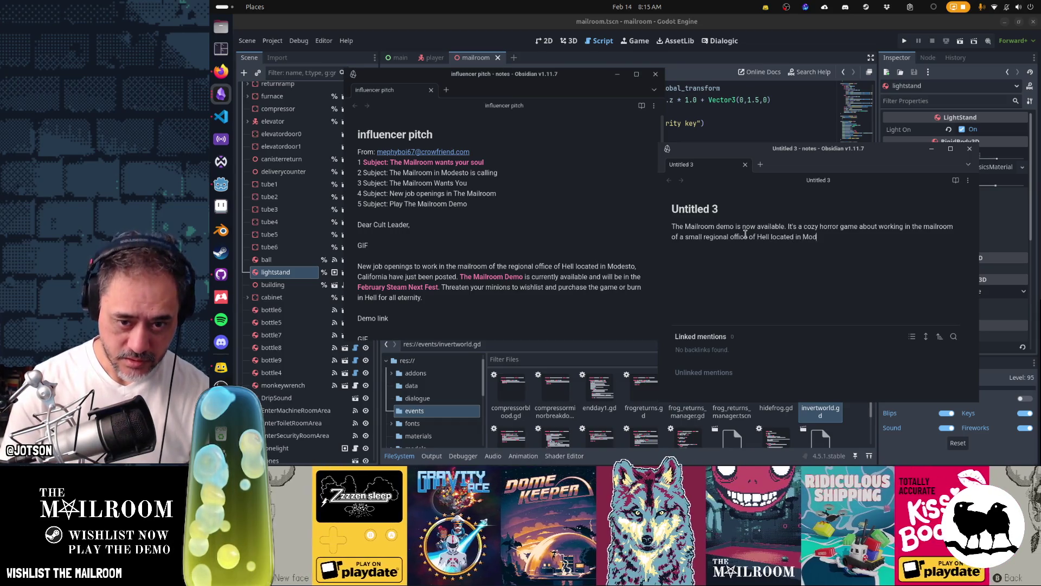
pyautogui.write(', CAlifornia.')
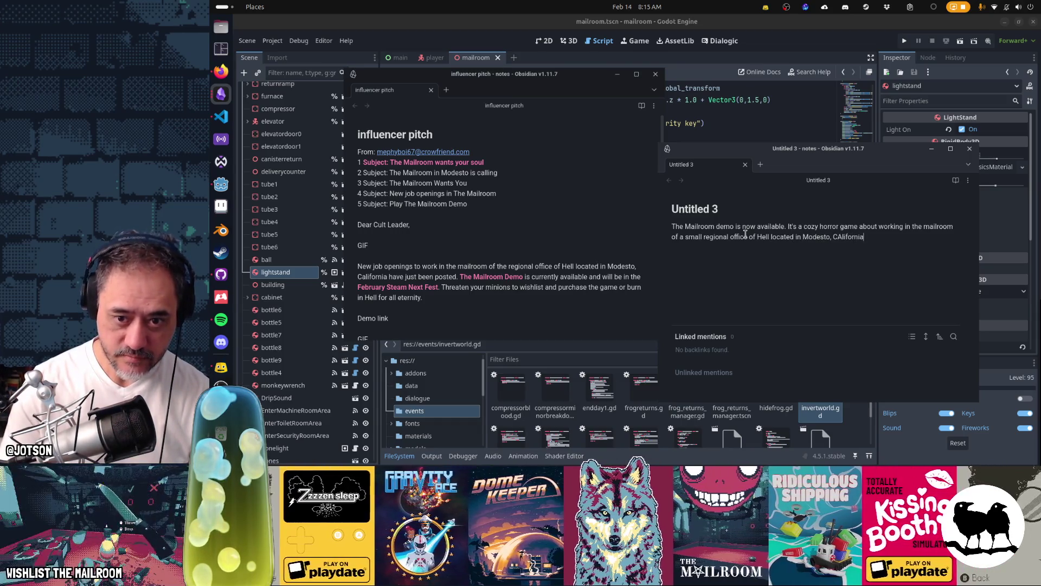
pyautogui.press('BackSpace')
pyautogui.write('a')
pyautogui.press('End')
# - Add the jumpscares and job simulator lines, the Elf mailroom comparison, and the try-it invitation
pyautogui.write("It's")
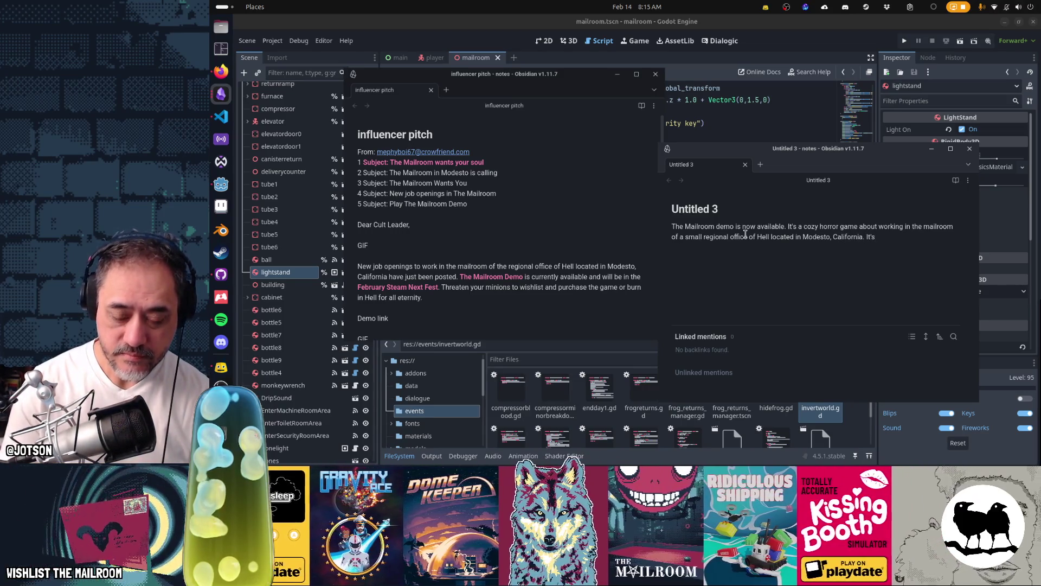
pyautogui.write(' not super scar')
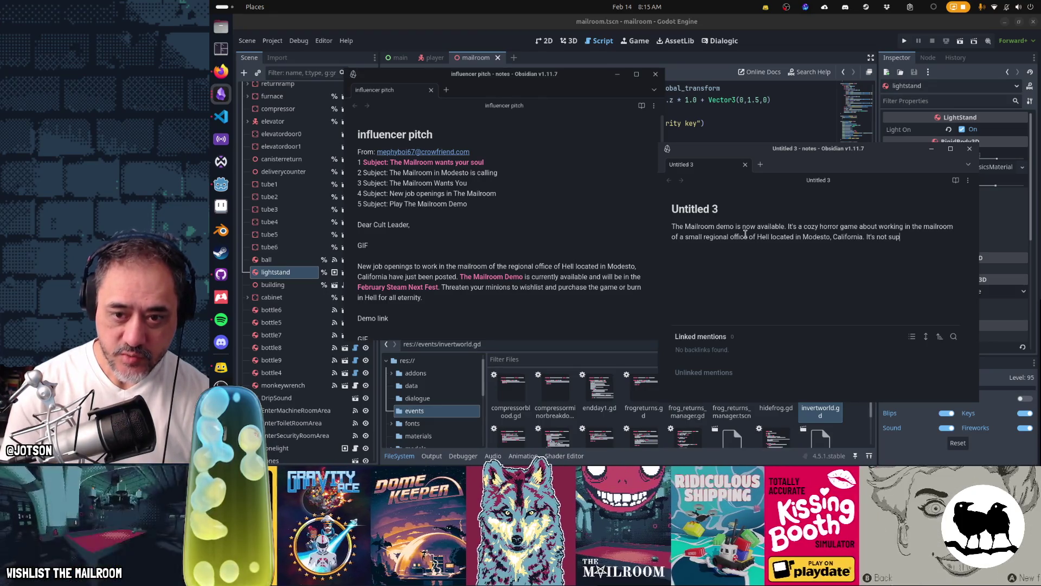
pyautogui.write('y but has ju')
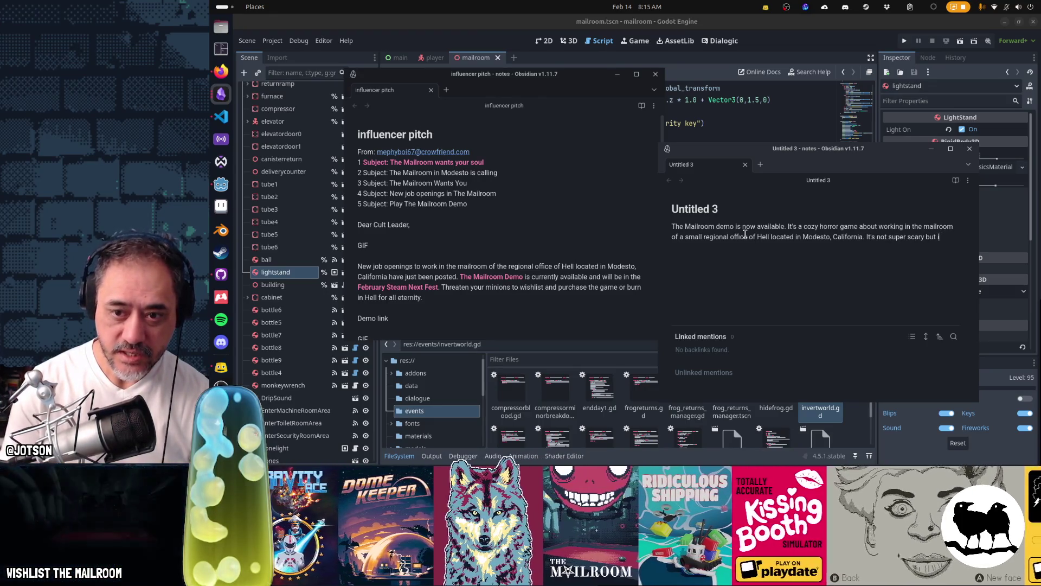
pyautogui.write('mpscares. ')
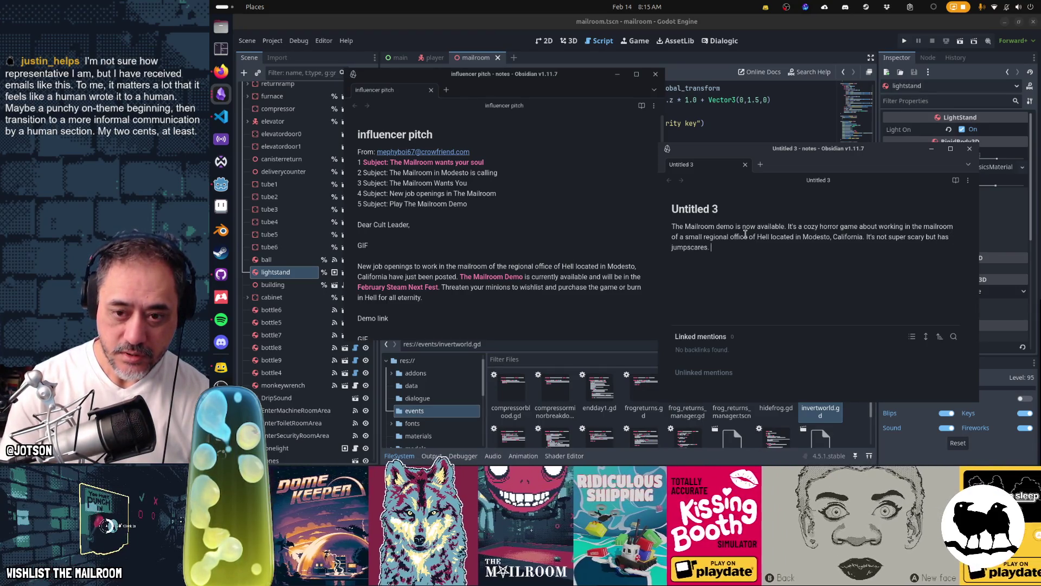
pyautogui.write("It's a ")
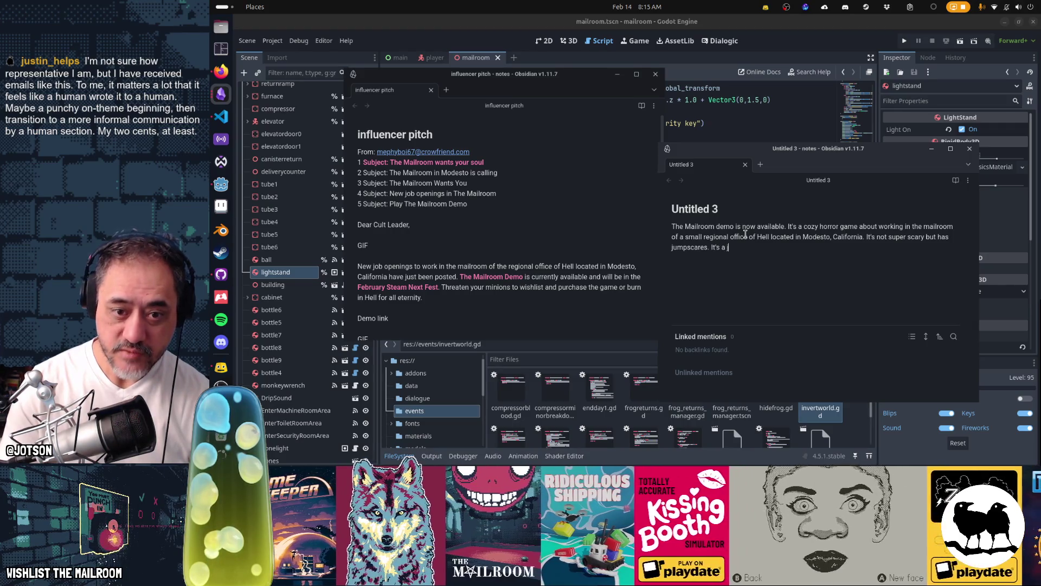
pyautogui.write('job simulator. You know that f')
pyautogui.press('BackSpace')
pyautogui.write('scene from the mo')
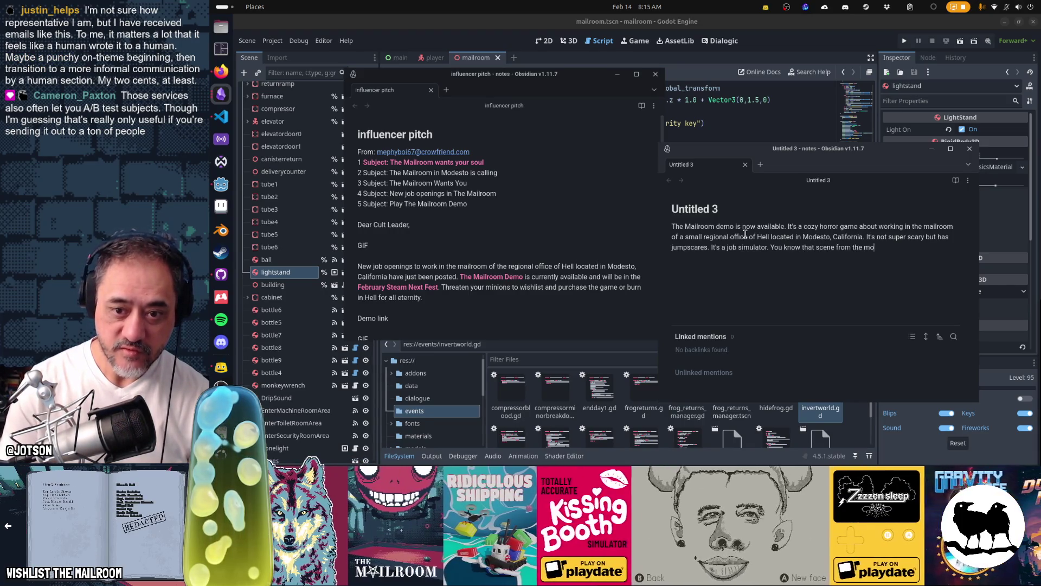
pyautogui.write("vie Elf where Buddy is working in the mailroom? It's like that.")
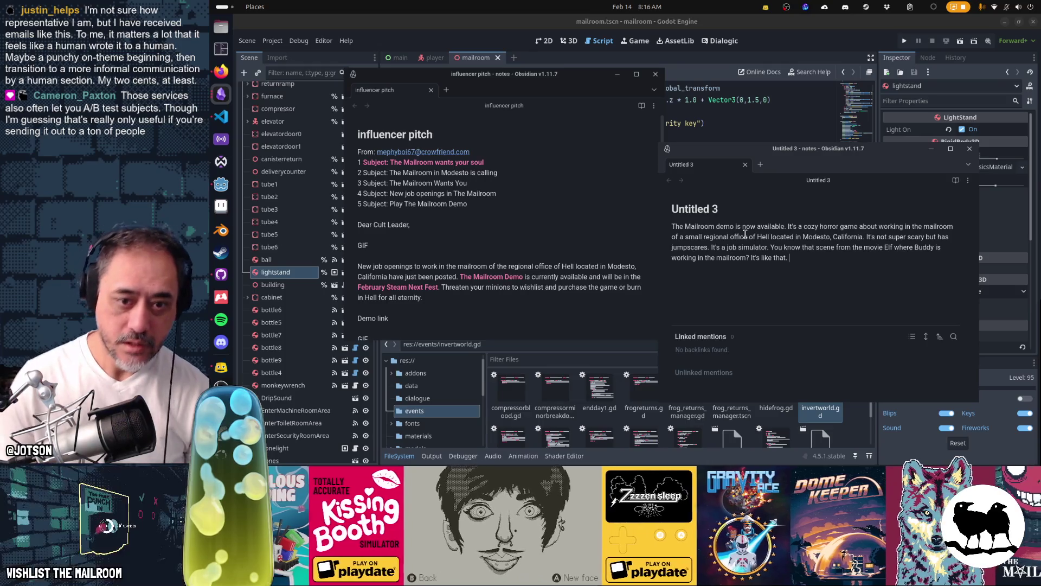
pyautogui.press('BackSpace')
pyautogui.press('BackSpace')
pyautogui.press('BackSpace')
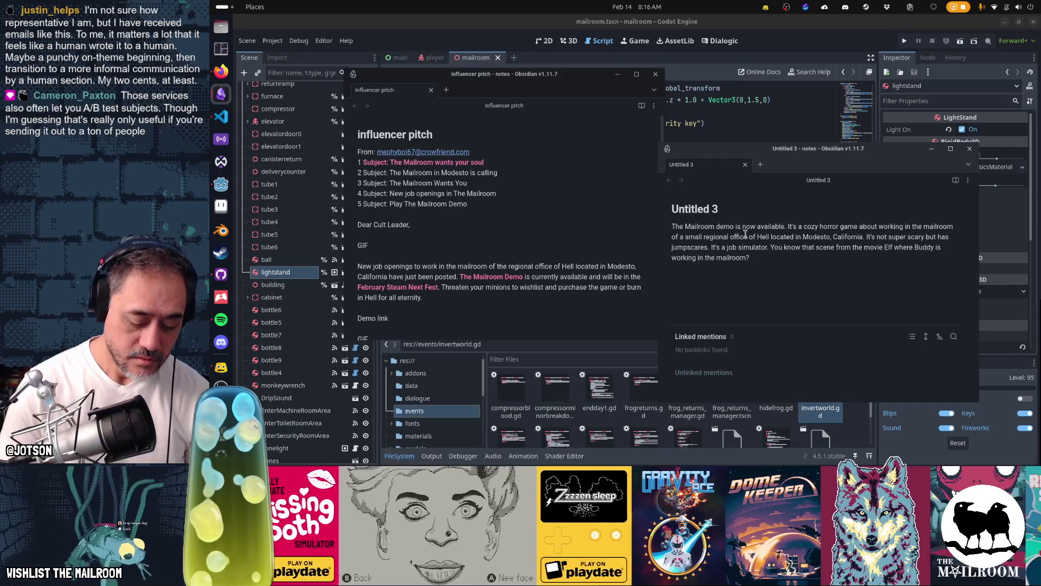
pyautogui.write('We really think you')
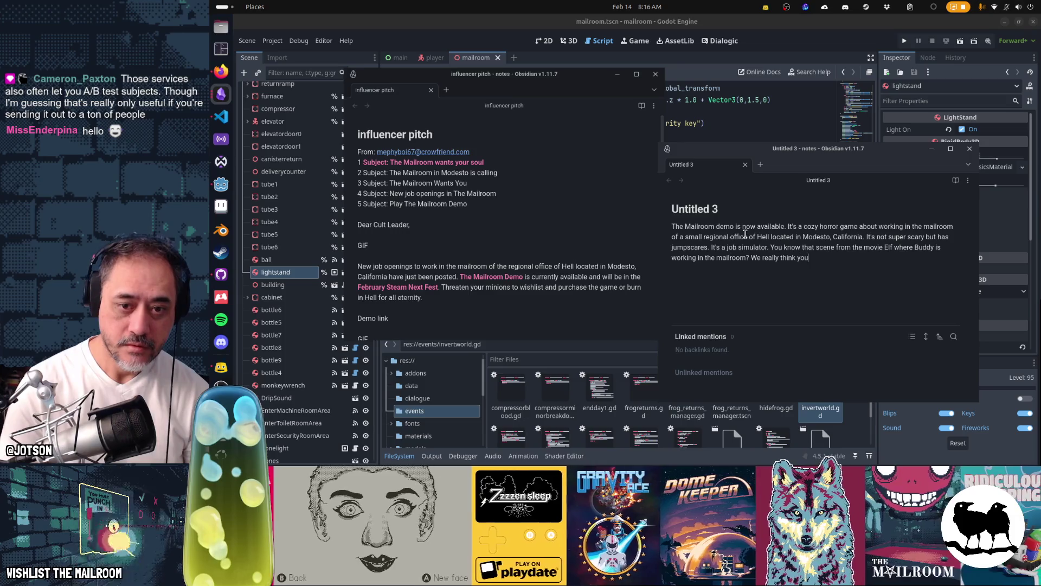
pyautogui.write("'ll like it and wo")
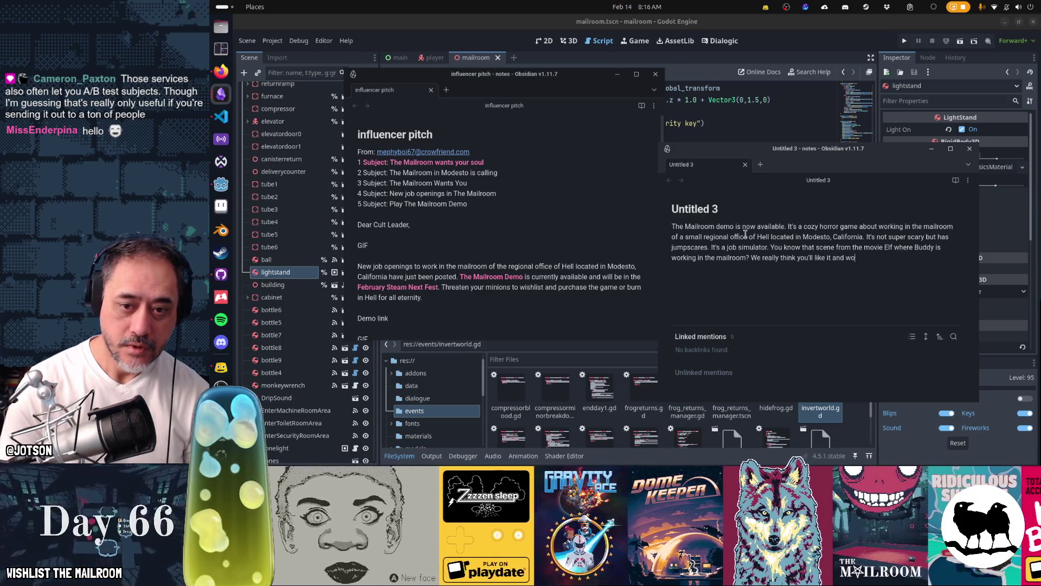
pyautogui.write('uld love it if')
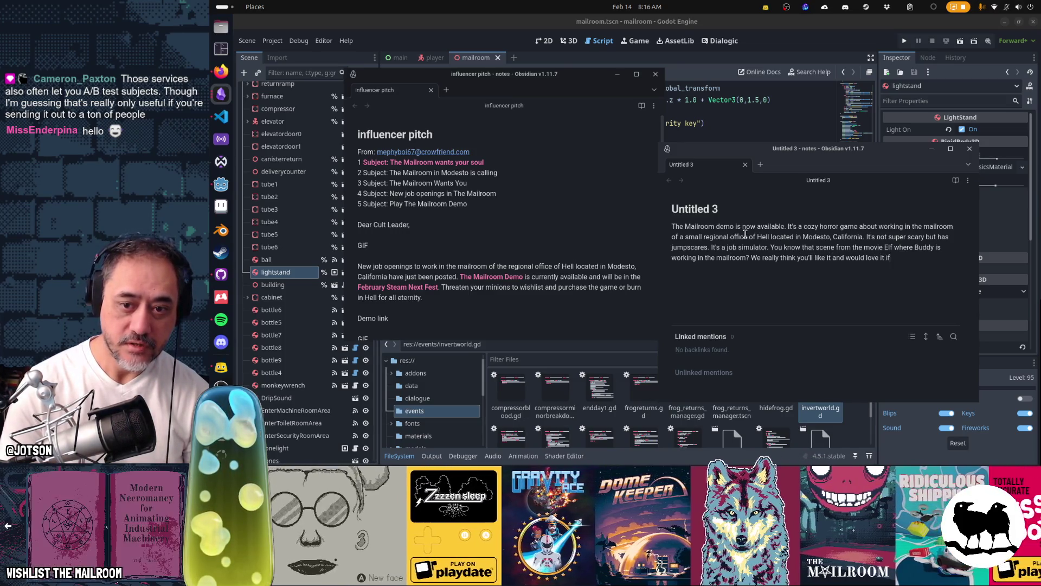
pyautogui.write(' you gave it a try.')
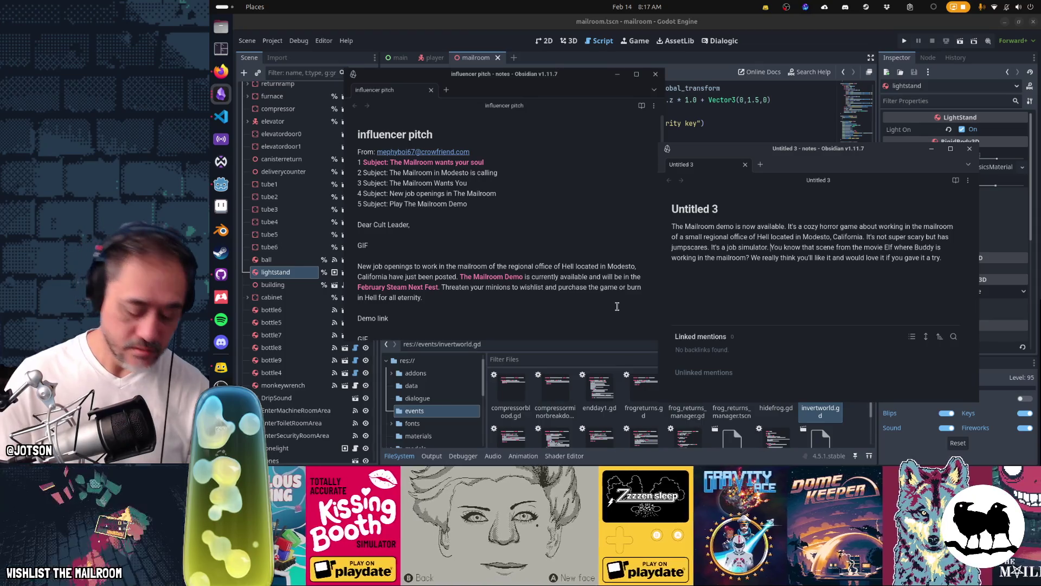
# - Add the Boba Teashop, Dead Letter Dept and Loan Shark comparison plus 'with a bit of humor' after jumpscares
pyautogui.write('Kind of like ')
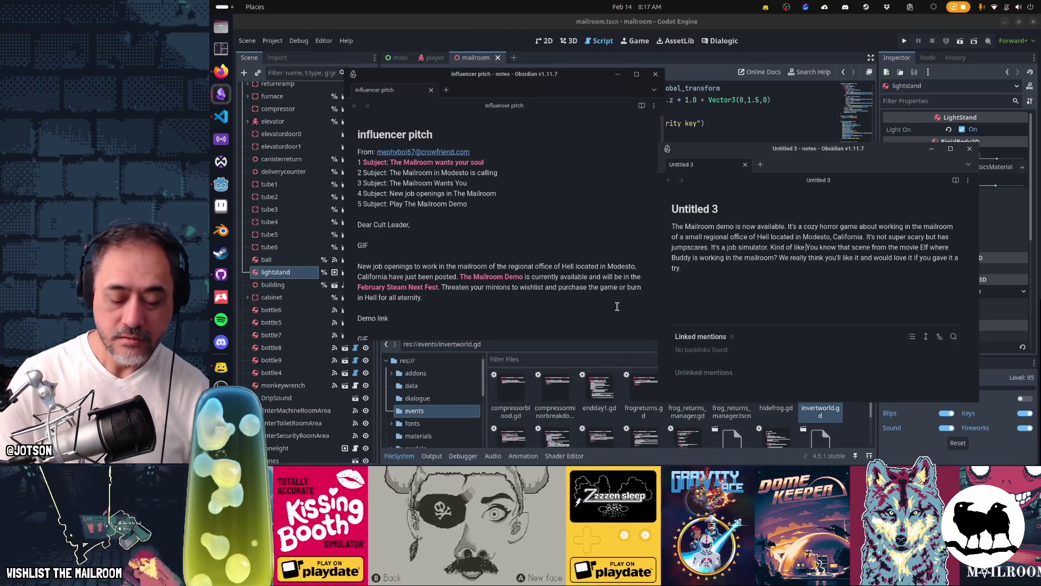
pyautogui.write('Boba Teas')
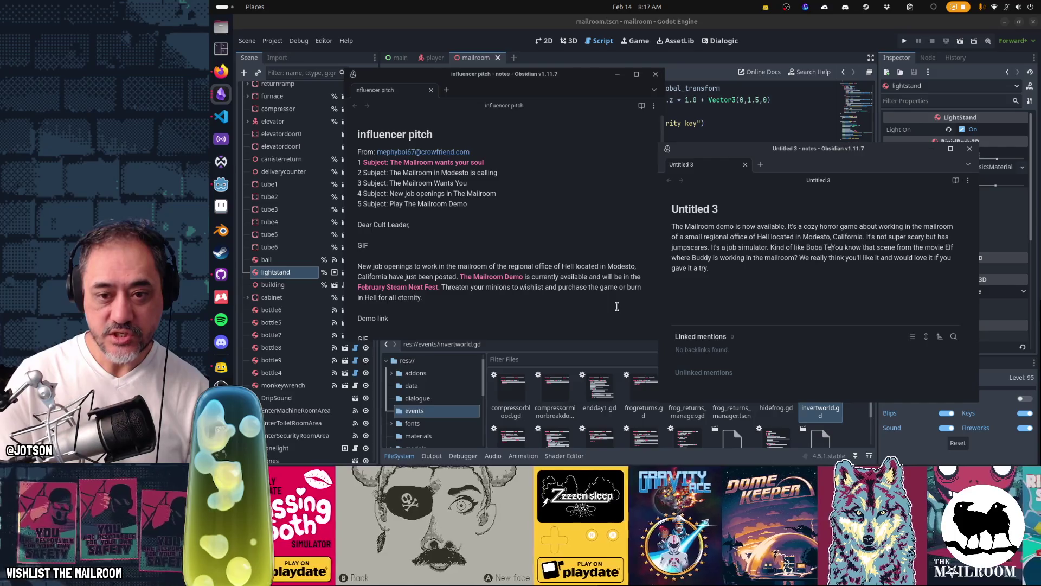
pyautogui.write('hop and ')
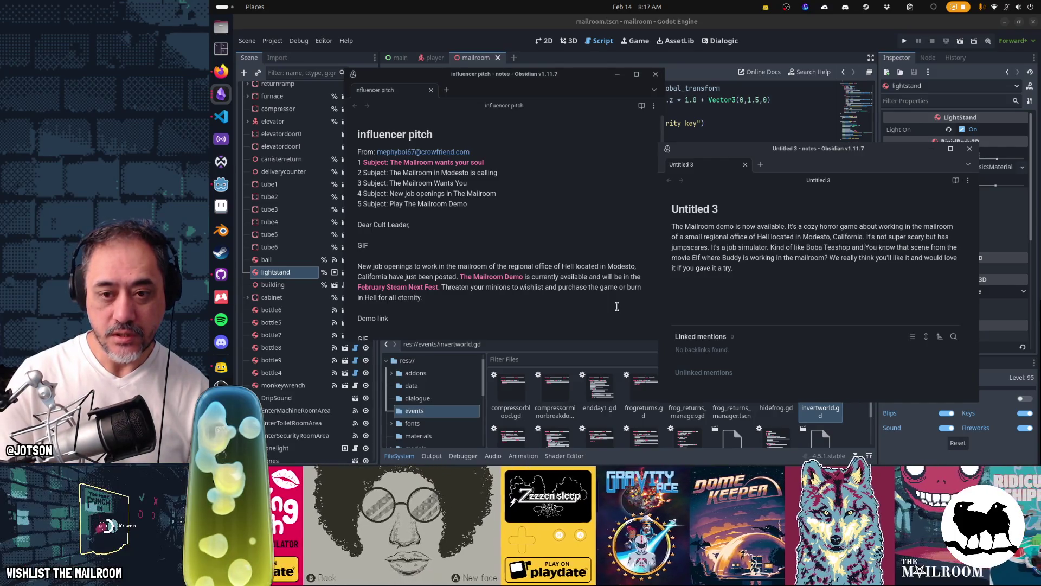
pyautogui.write('Dead Letter D')
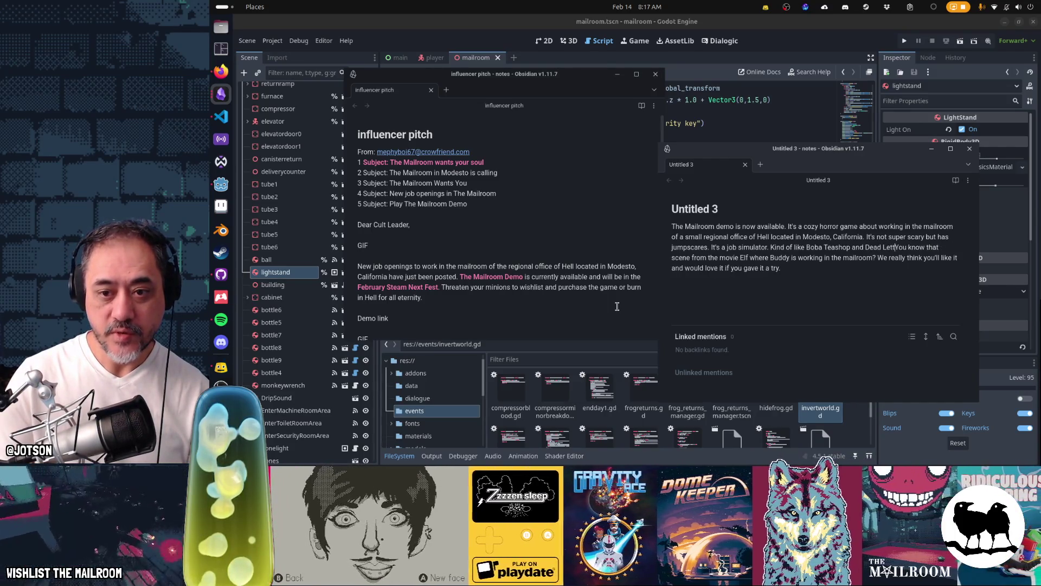
pyautogui.write('ept and')
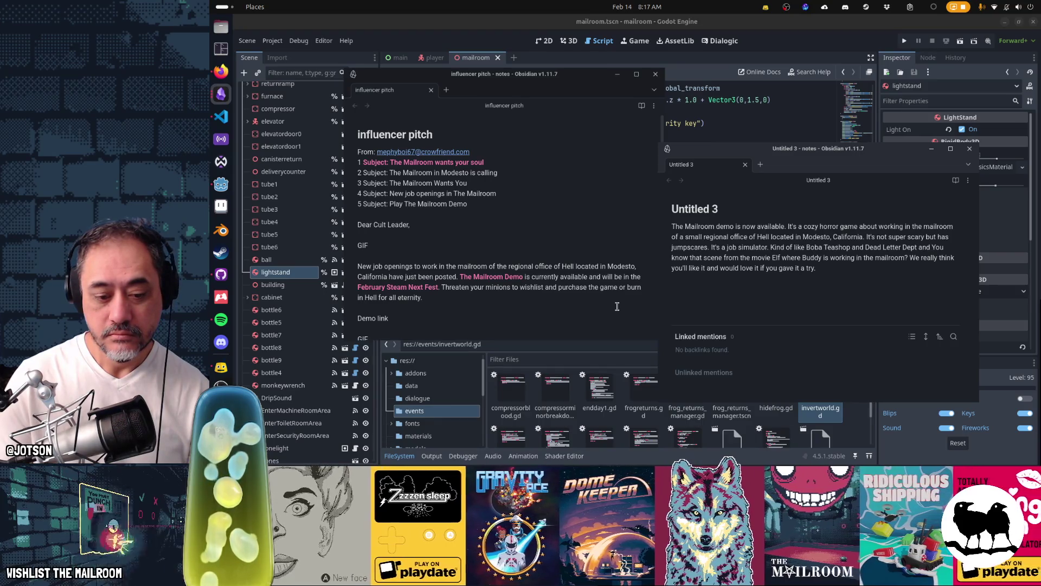
pyautogui.write('Loan Shark.')
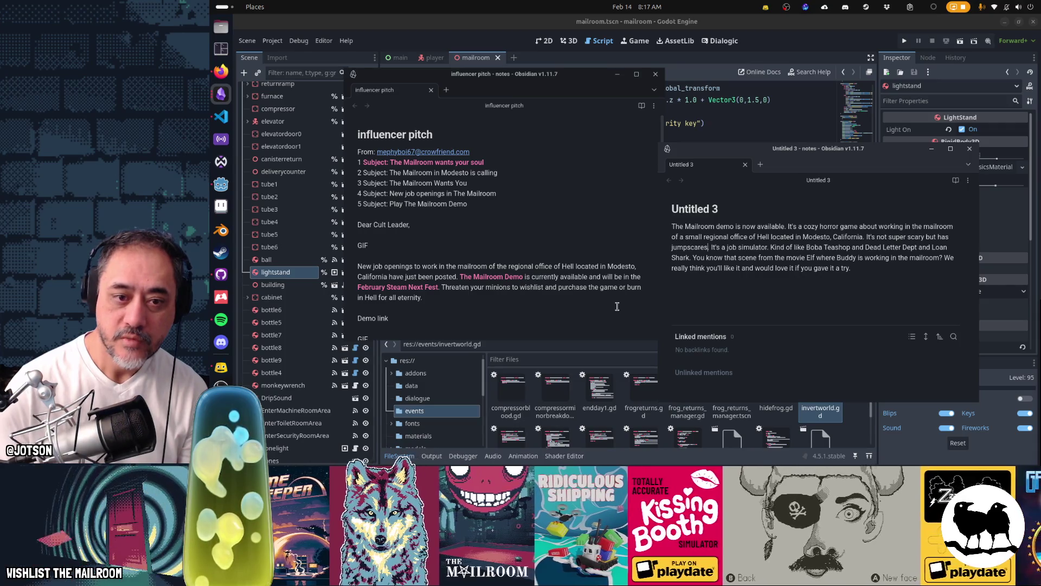
pyautogui.write('and ')
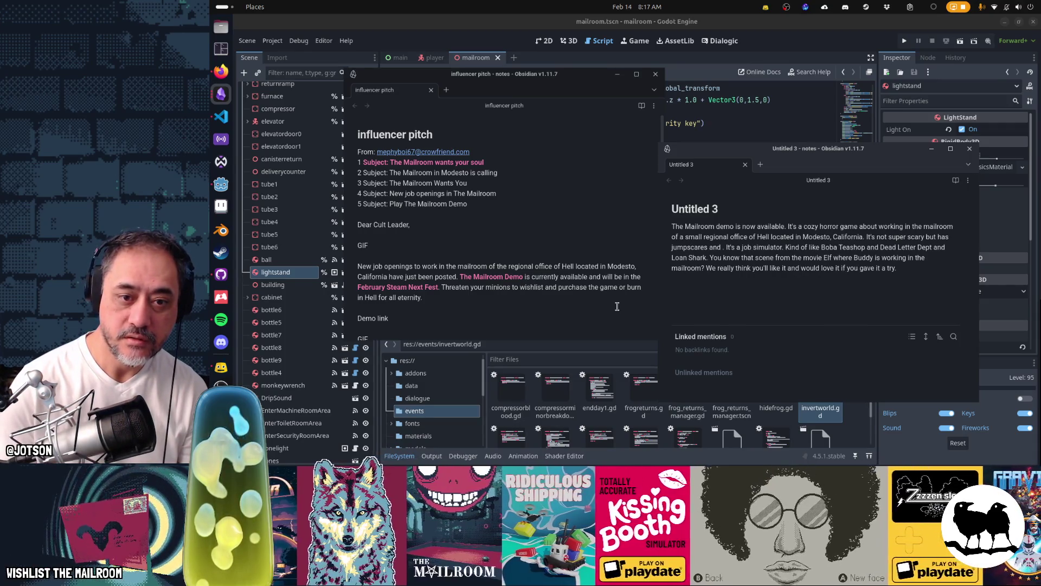
pyautogui.write('a bit of humor')
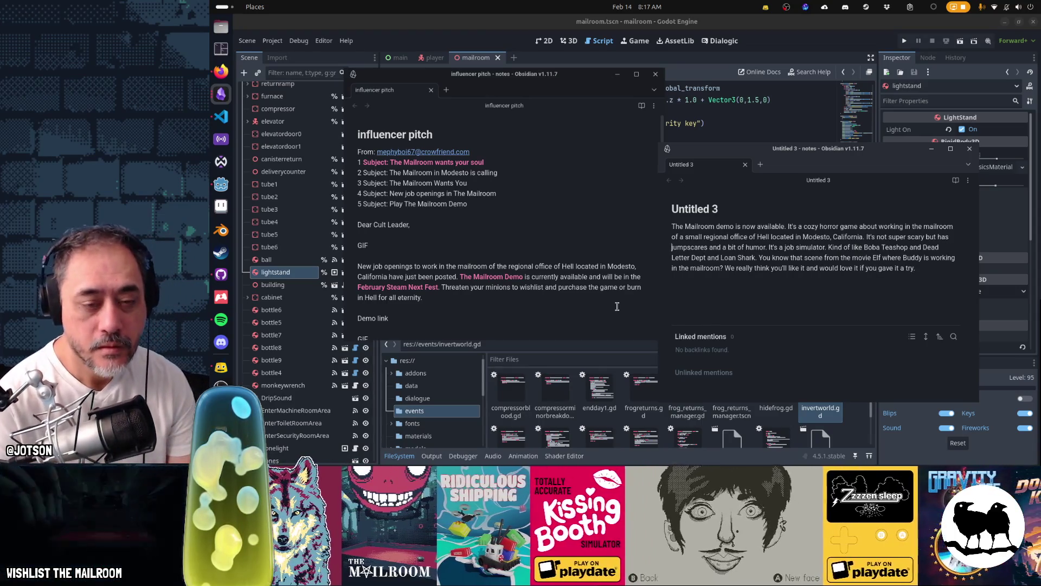
pyautogui.press('BackSpace')
pyautogui.press('BackSpace')
pyautogui.press('BackSpace')
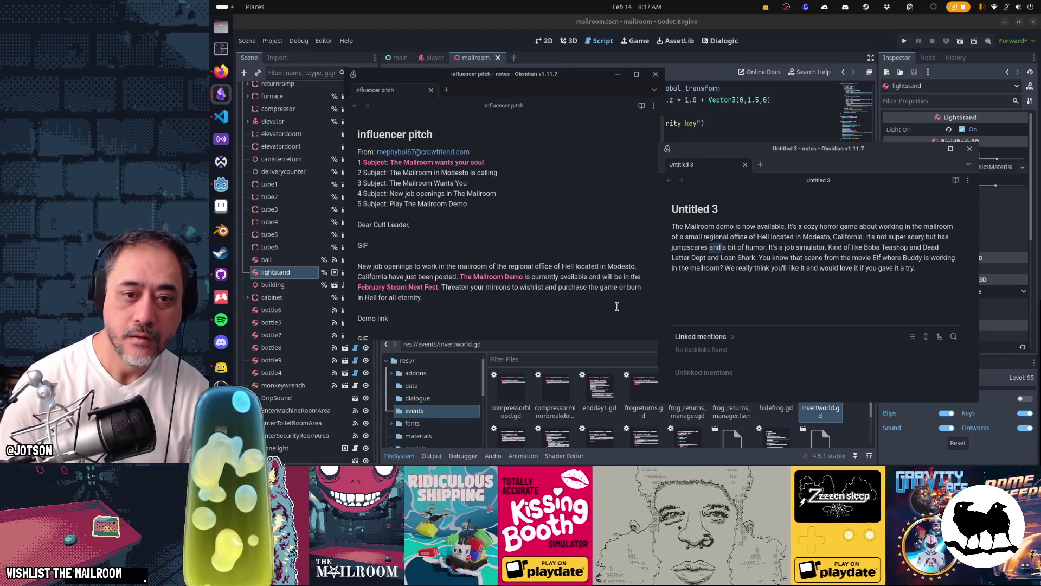
pyautogui.write('with')
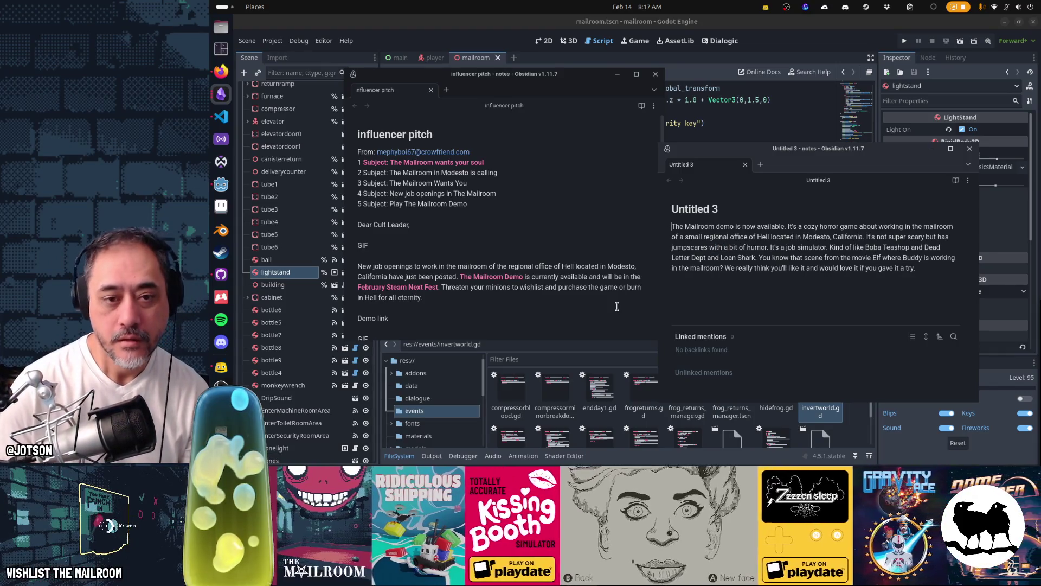
# - Add the subject line 'Play cozy horror game The Mailroom demo' above the body, followed by a blank line
pyautogui.press('Return')
pyautogui.press('Up')
pyautogui.write('Subke')
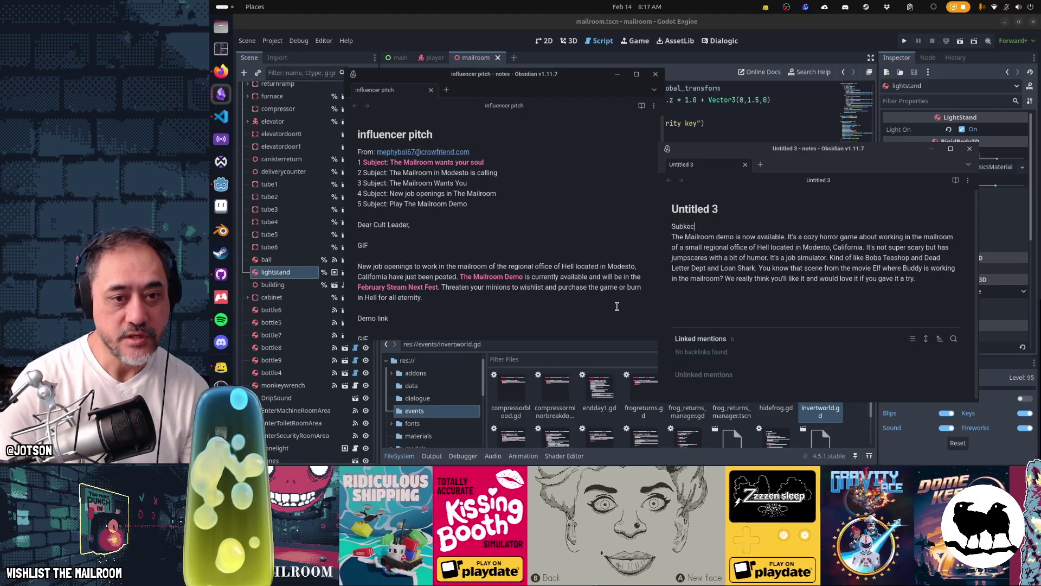
pyautogui.press('BackSpace')
pyautogui.press('BackSpace')
pyautogui.write('je3ct:')
pyautogui.press('BackSpace')
pyautogui.press('BackSpace')
pyautogui.press('BackSpace')
pyautogui.write('ct: P')
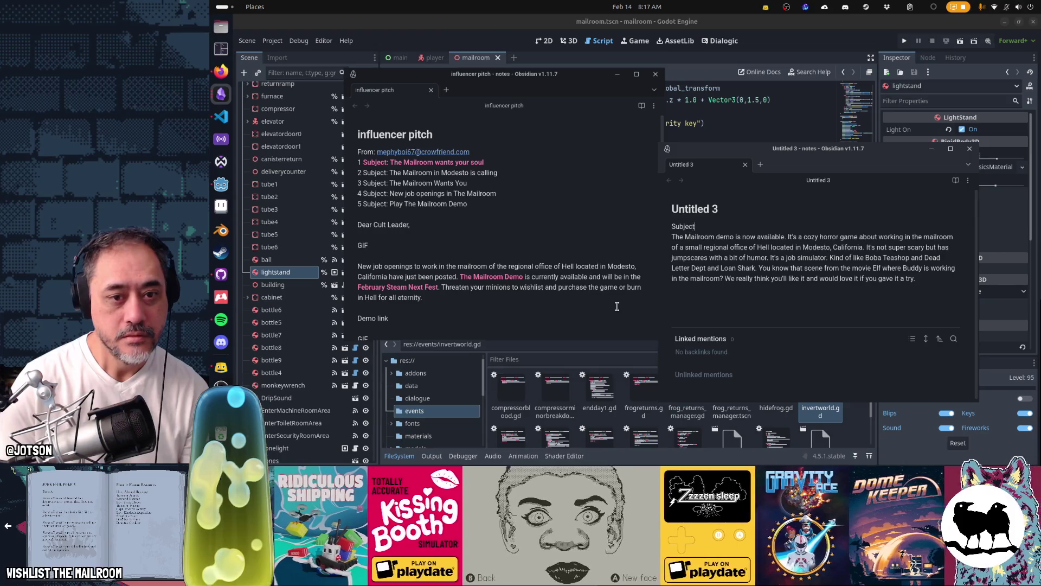
pyautogui.write('lay cozy horro')
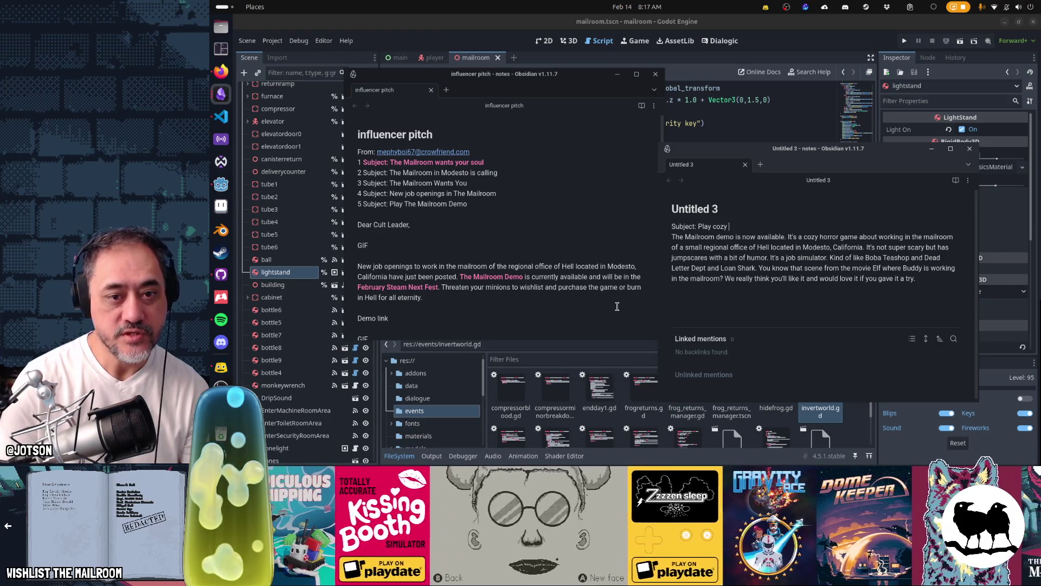
pyautogui.write('r game The Mailroom ')
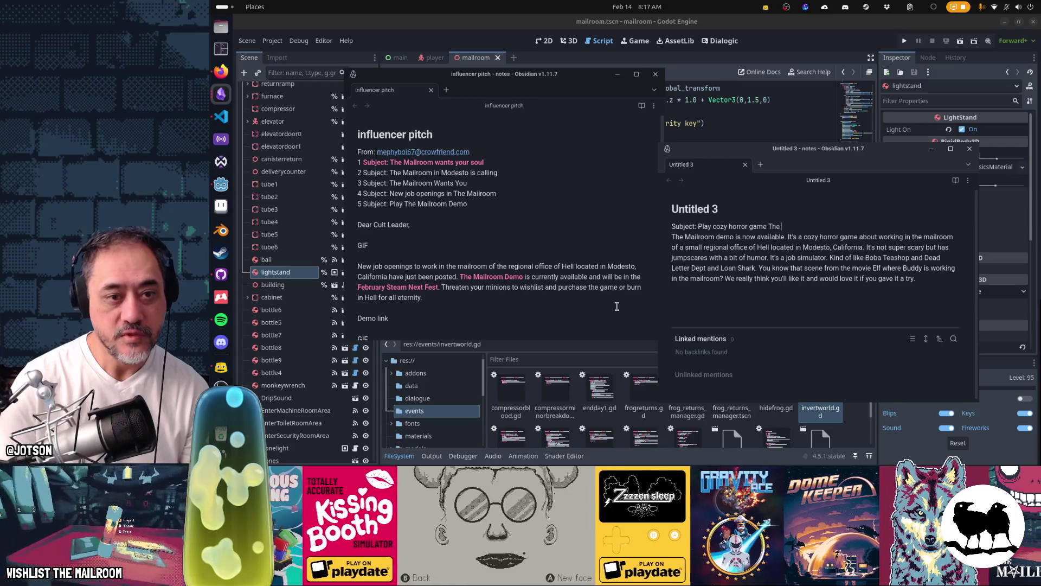
pyautogui.write('demo')
pyautogui.press('Return')
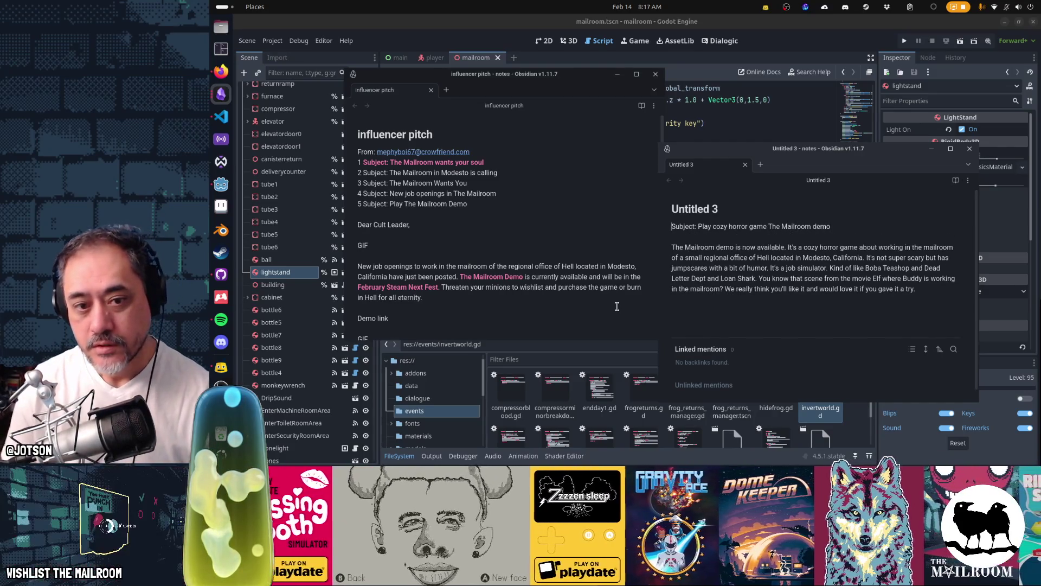
# - Add a From line with the sender's e-mail address above the subject and a 'Seeya bestie!' sign-off
pyautogui.press('Return')
pyautogui.press('Up')
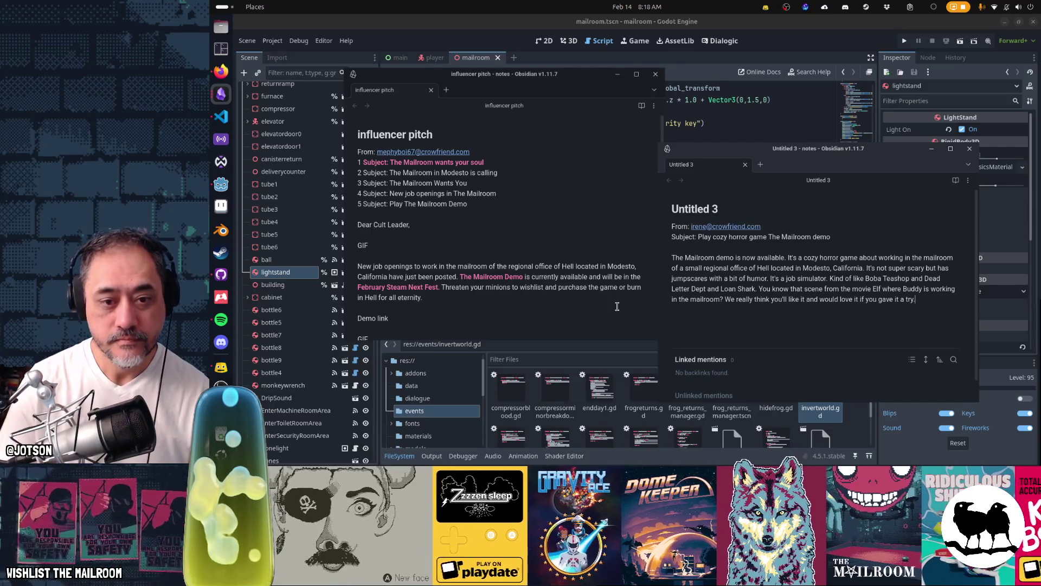
pyautogui.press('Return')
pyautogui.press('Return')
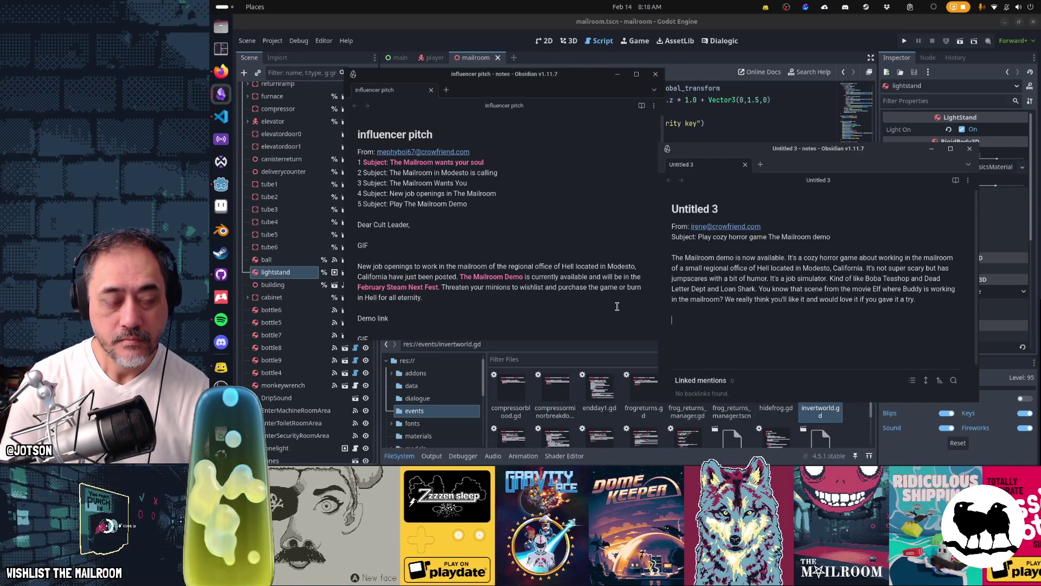
pyautogui.write('Seeya bestie!')
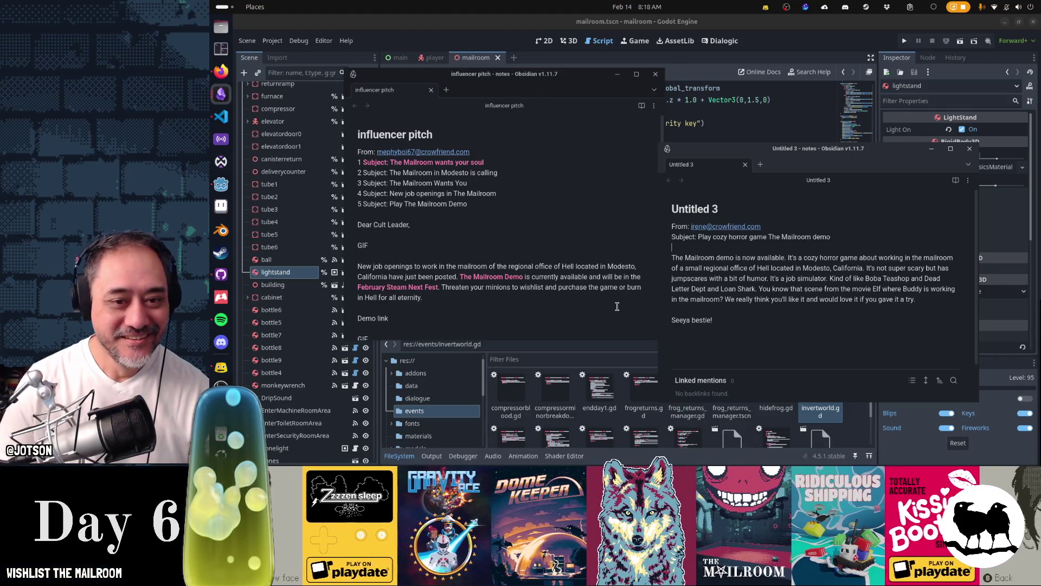
pyautogui.press('Return')
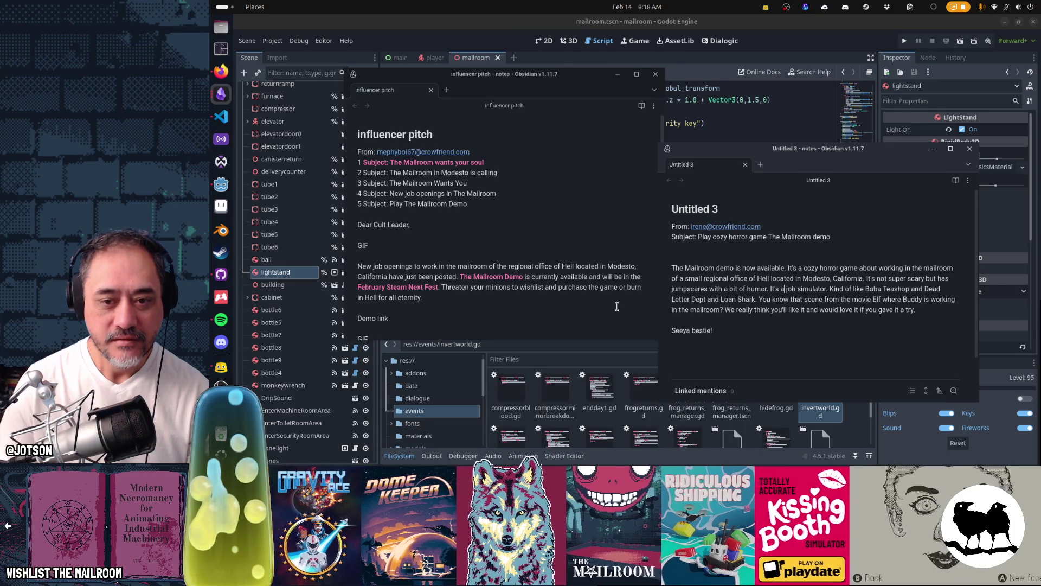
# - Place the sentence 'It's got pixellated retro ps1 style graphics.' right after the mailroom question
pyautogui.write("It's got pixe")
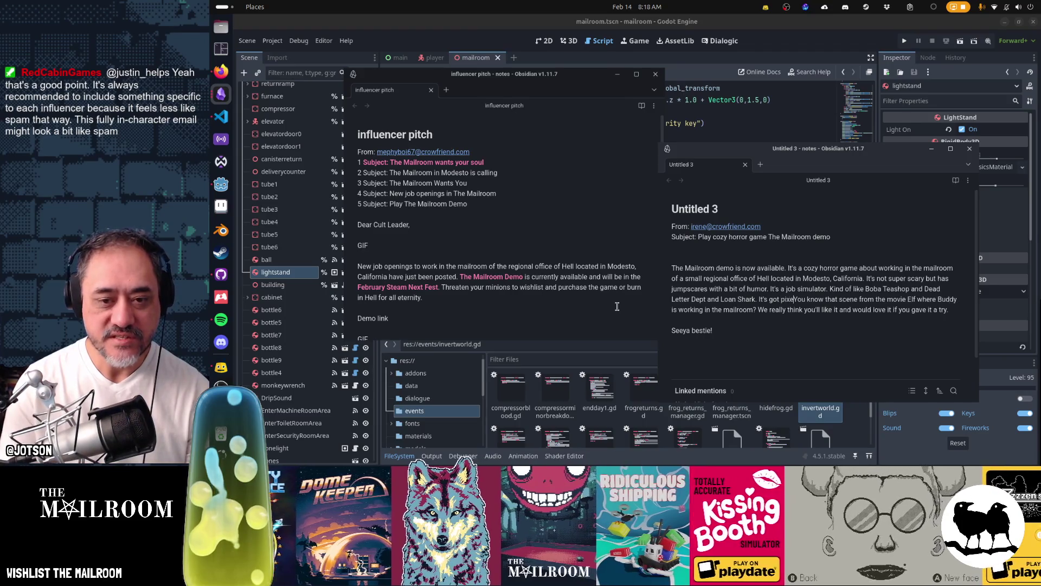
pyautogui.write('llated retro ps1 style graphics.')
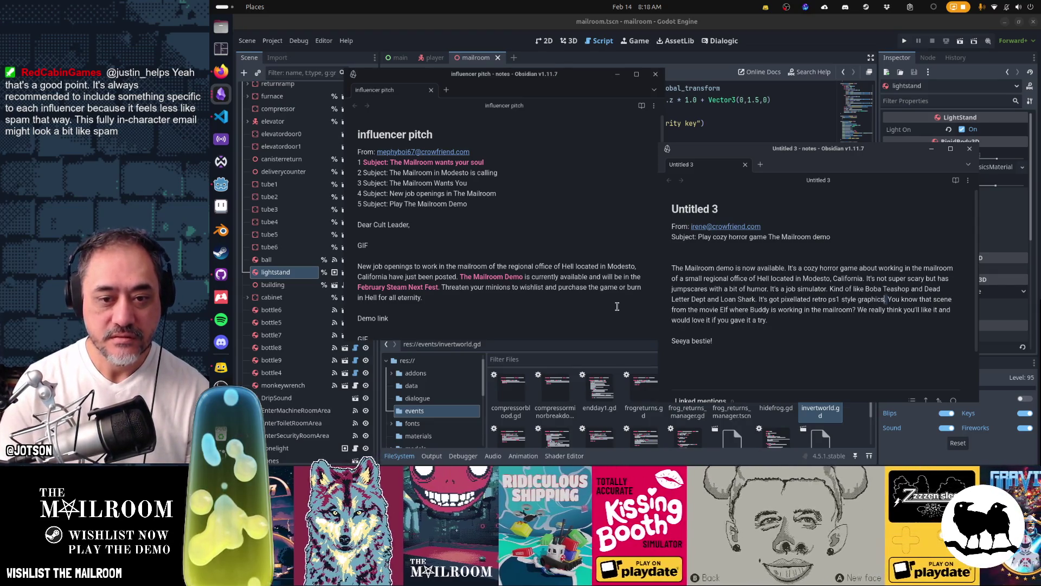
pyautogui.hotkey('ctrl', 'shift', 'Left')
pyautogui.hotkey('ctrl', 'shift', 'Left')
pyautogui.hotkey('ctrl', 'shift', 'Left')
pyautogui.hotkey('ctrl', 'shift', 'Left')
pyautogui.hotkey('ctrl', 'c')
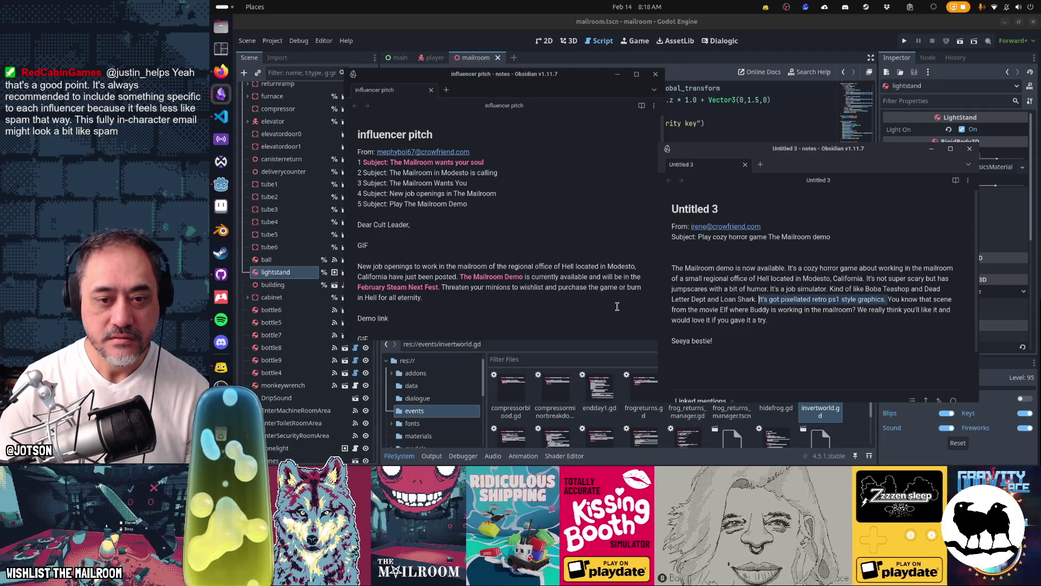
pyautogui.press('BackSpace')
pyautogui.hotkey('ctrl', 'v')
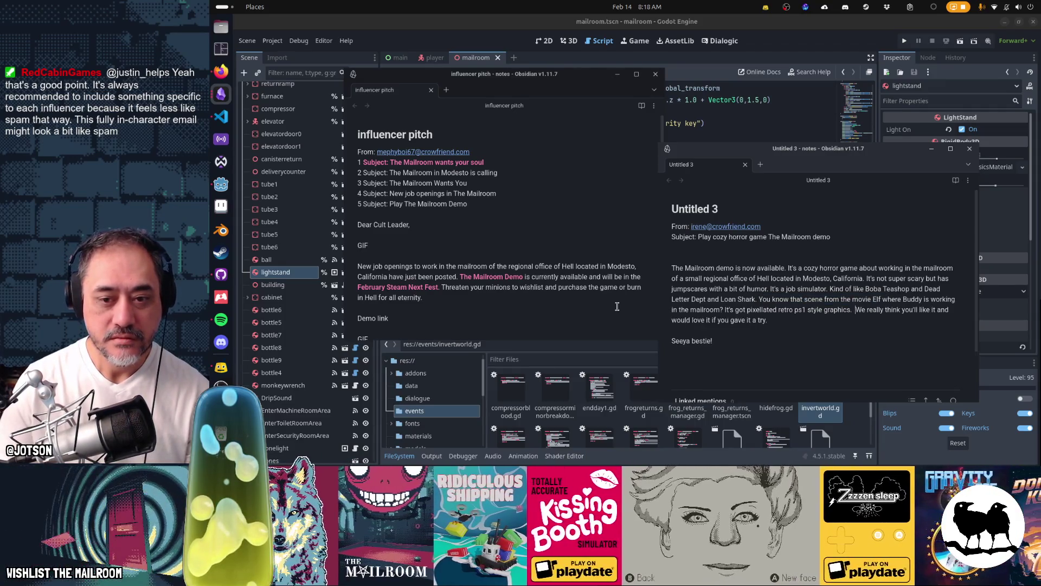
pyautogui.press('BackSpace')
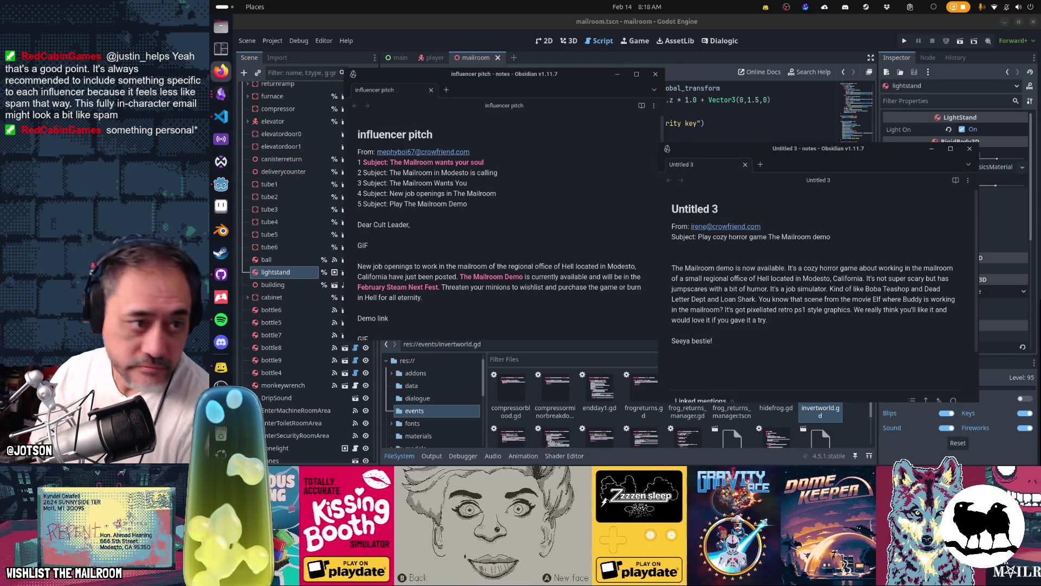
# - Raise the Untitled 3 window so it sits beside the influencer pitch note
pyautogui.click(520, 160)
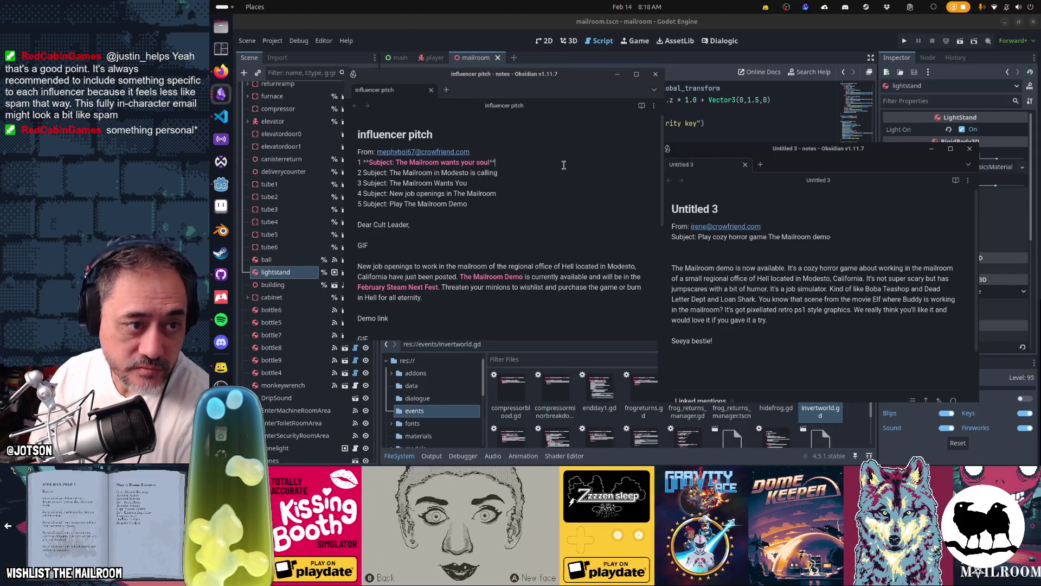
pyautogui.moveTo(440, 317); pyautogui.dragTo(370, 163)
pyautogui.click(558, 239)
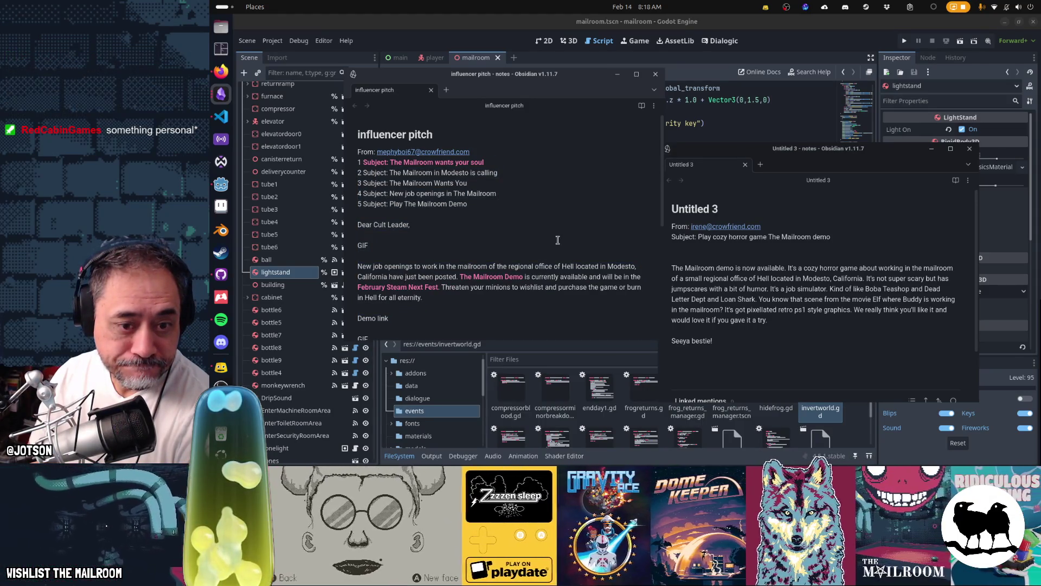
pyautogui.moveTo(742, 146)
pyautogui.mouseDown()
pyautogui.moveTo(770, 83)
pyautogui.moveTo(760, 73)
pyautogui.mouseUp()
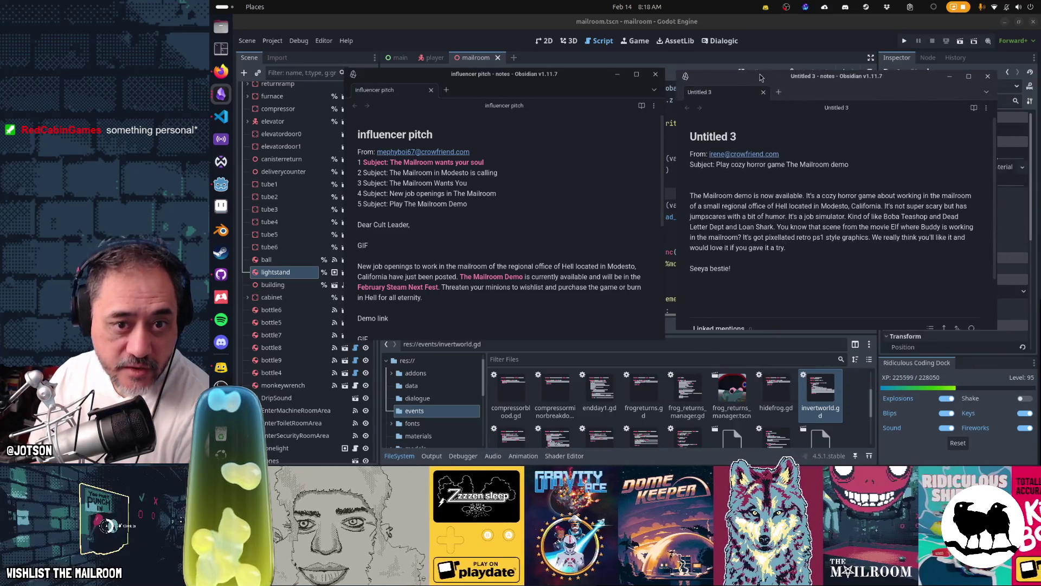
# - Select and compare the main body paragraphs of both notes, ending with the caret in the Untitled 3 body
pyautogui.moveTo(376, 253); pyautogui.dragTo(435, 304)
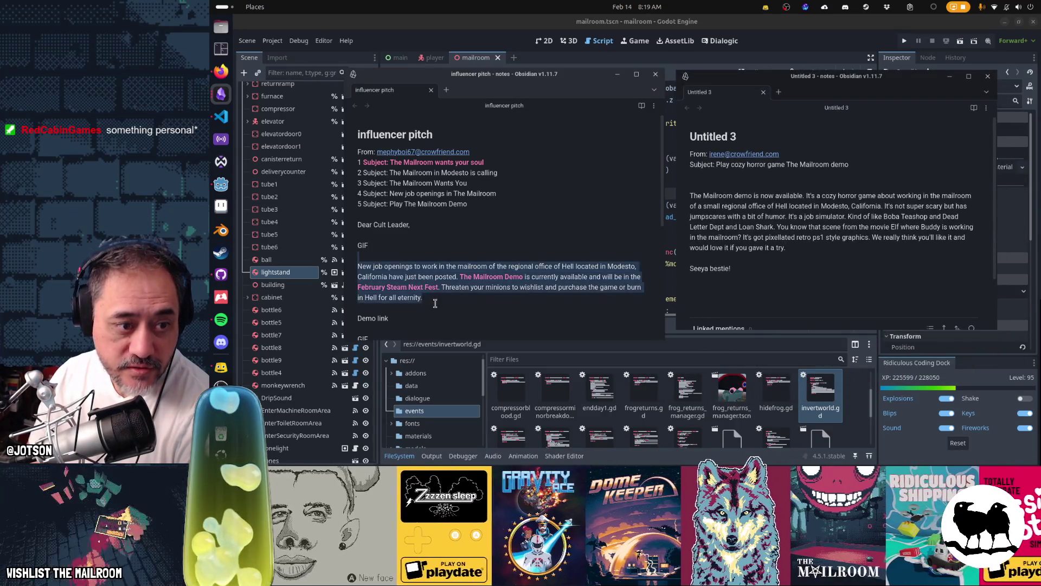
pyautogui.scroll(-3, 450, 303)
pyautogui.tripleClick(700, 197)
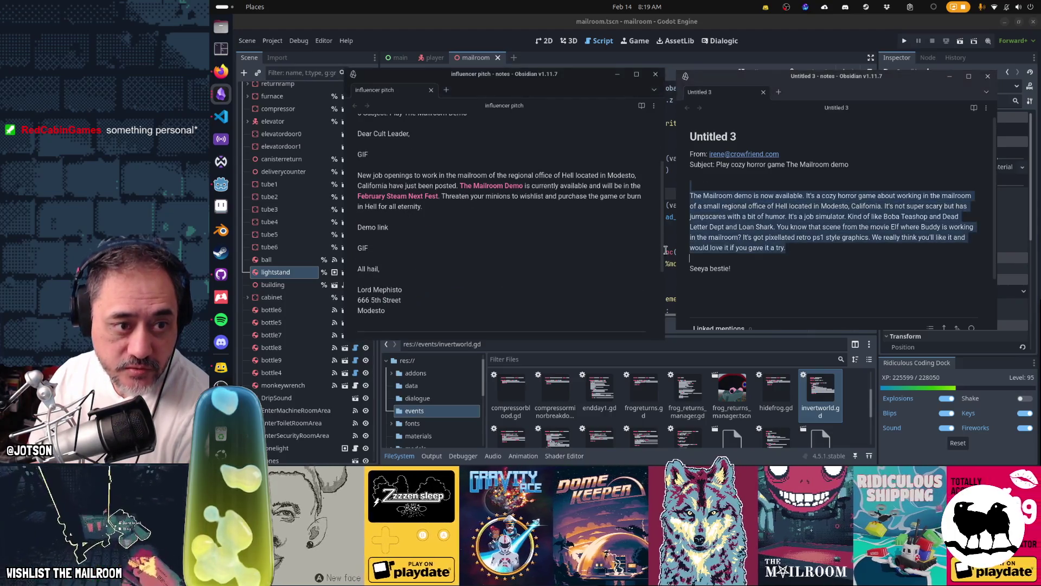
pyautogui.scroll(5, 530, 271)
pyautogui.scroll(-2, 530, 271)
pyautogui.click(747, 261)
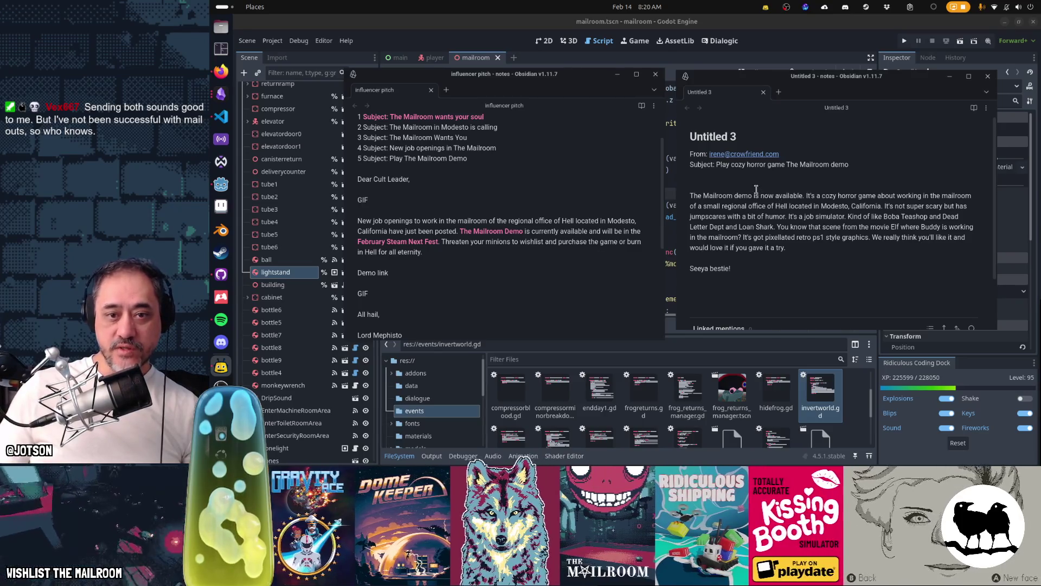
pyautogui.moveTo(780, 202); pyautogui.dragTo(792, 271)
pyautogui.click(817, 271)
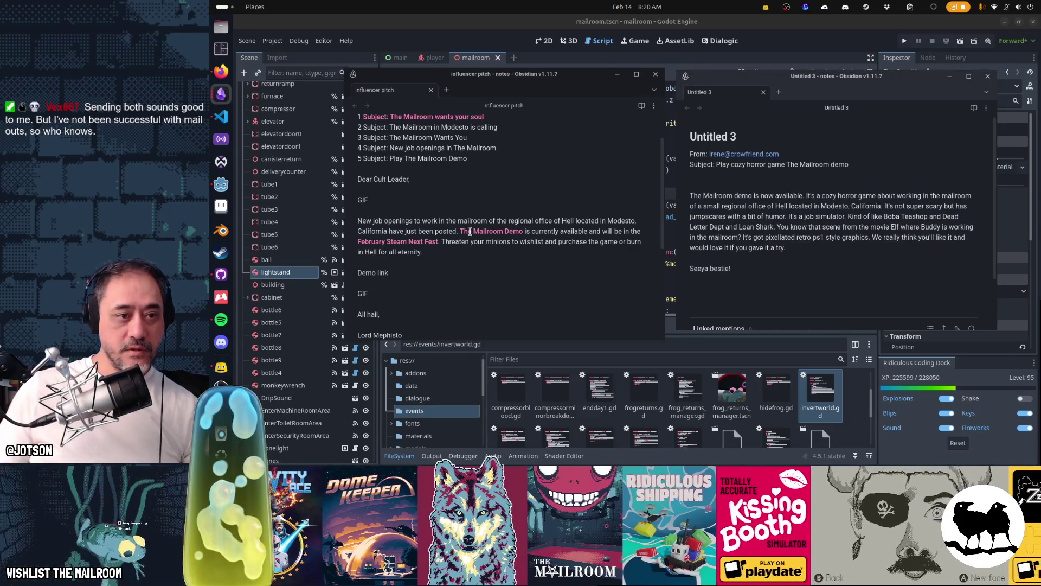
pyautogui.click(520, 227)
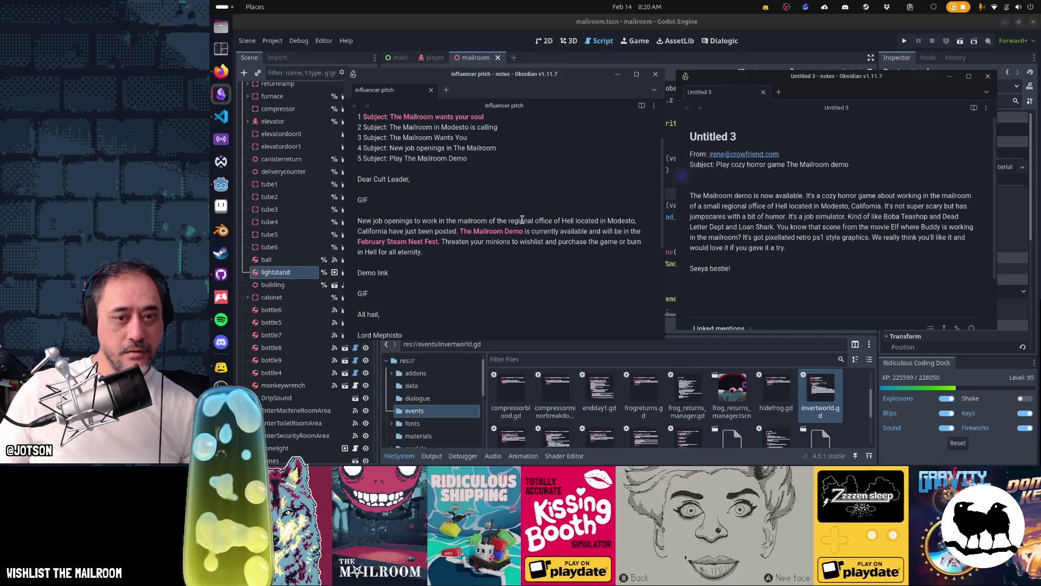
pyautogui.click(775, 196)
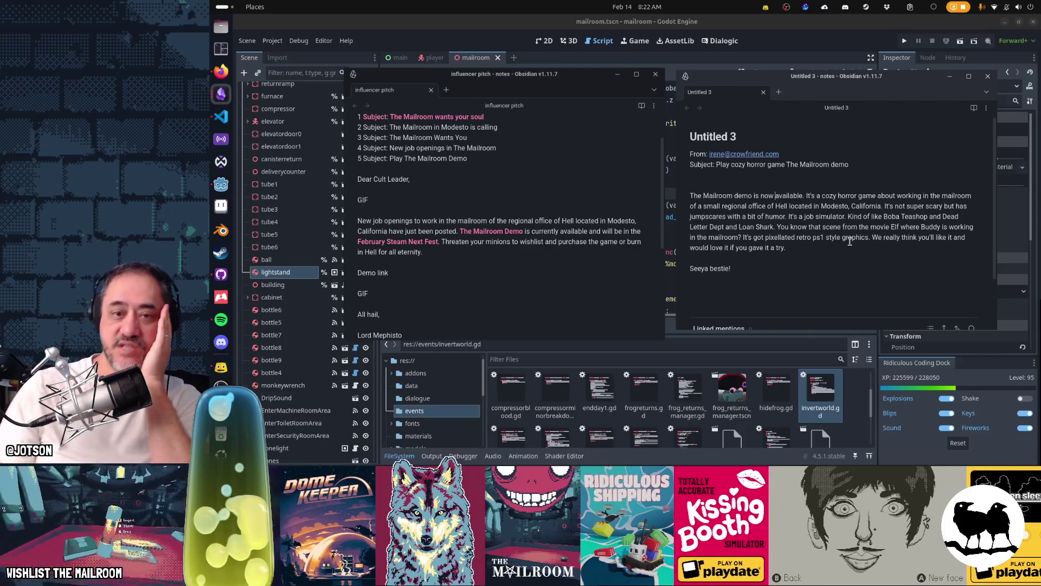
# - Select the game comparison sentence in the Untitled 3 body paragraph
pyautogui.hotkey('ctrl', 'Right')
pyautogui.hotkey('ctrl', 'Right')
pyautogui.hotkey('ctrl', 'Right')
pyautogui.press('Right')
pyautogui.hotkey('ctrl', 'shift', 'Right')
pyautogui.hotkey('ctrl', 'shift', 'Right')
pyautogui.hotkey('ctrl', 'shift', 'Right')
pyautogui.hotkey('ctrl', 'shift', 'Right')
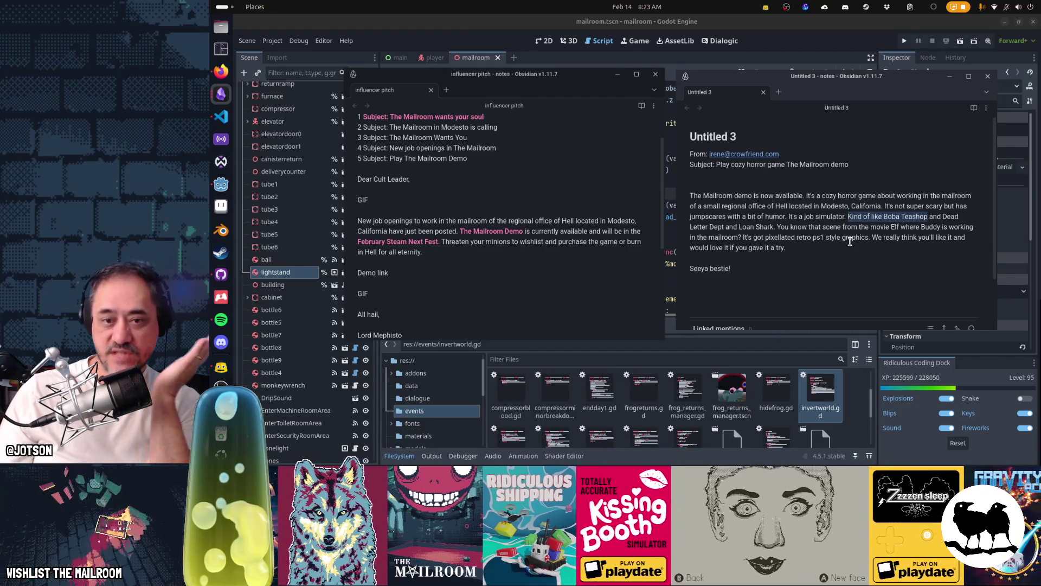
pyautogui.hotkey('ctrl', 'shift', 'Right')
pyautogui.hotkey('ctrl', 'shift', 'Right')
pyautogui.hotkey('ctrl', 'shift', 'Right')
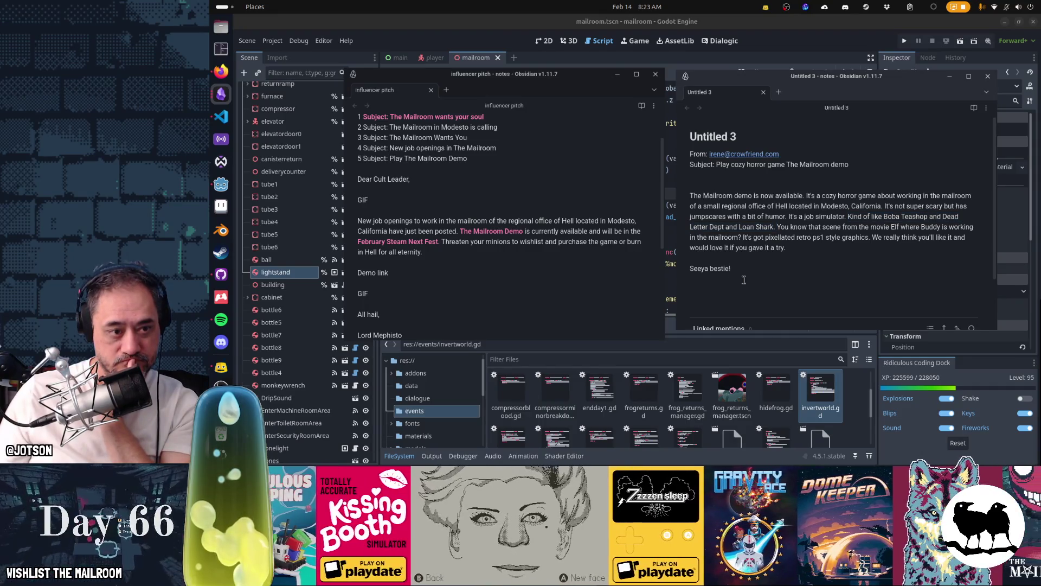
# - Make the first subject line of the influencer pitch note bold
pyautogui.click(515, 280)
pyautogui.scroll(-5, 515, 279)
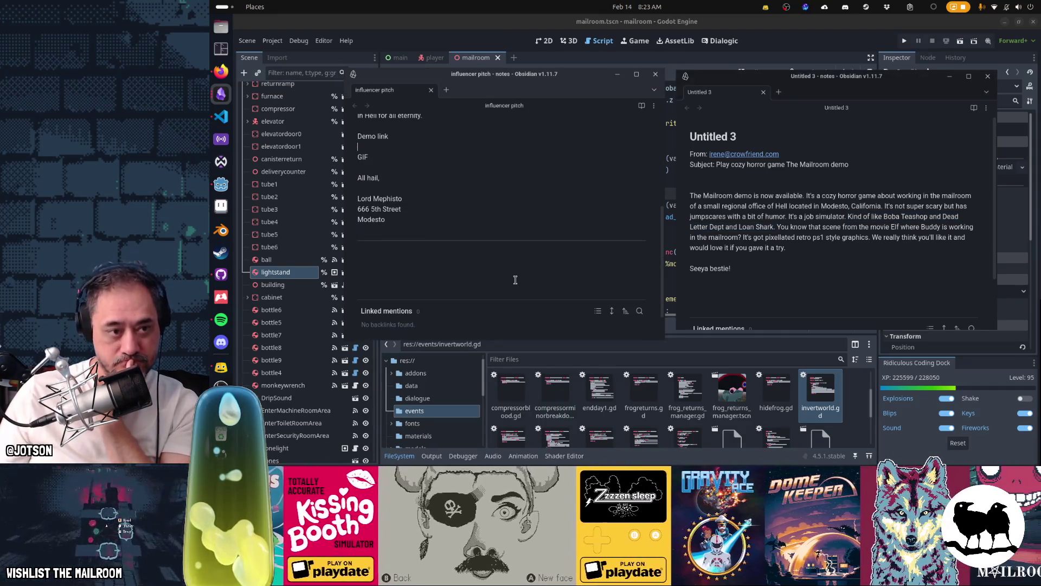
pyautogui.scroll(5, 515, 280)
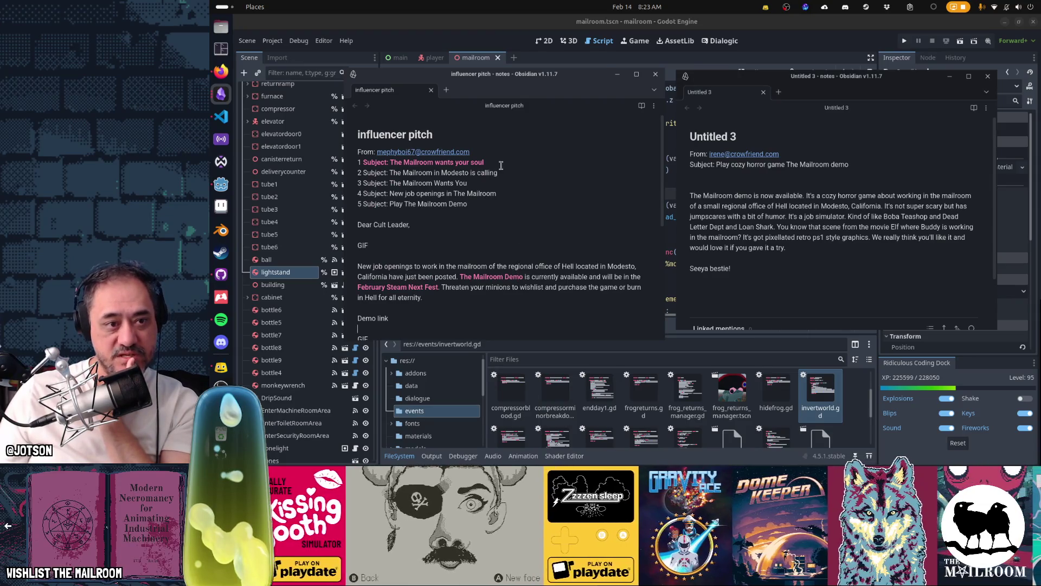
pyautogui.moveTo(494, 162); pyautogui.dragTo(378, 158)
pyautogui.hotkey('ctrl', 'b')
# - Delete the 1–5 numbers and leftover spaces so each subject line starts with 'Subject:'
pyautogui.click(448, 173)
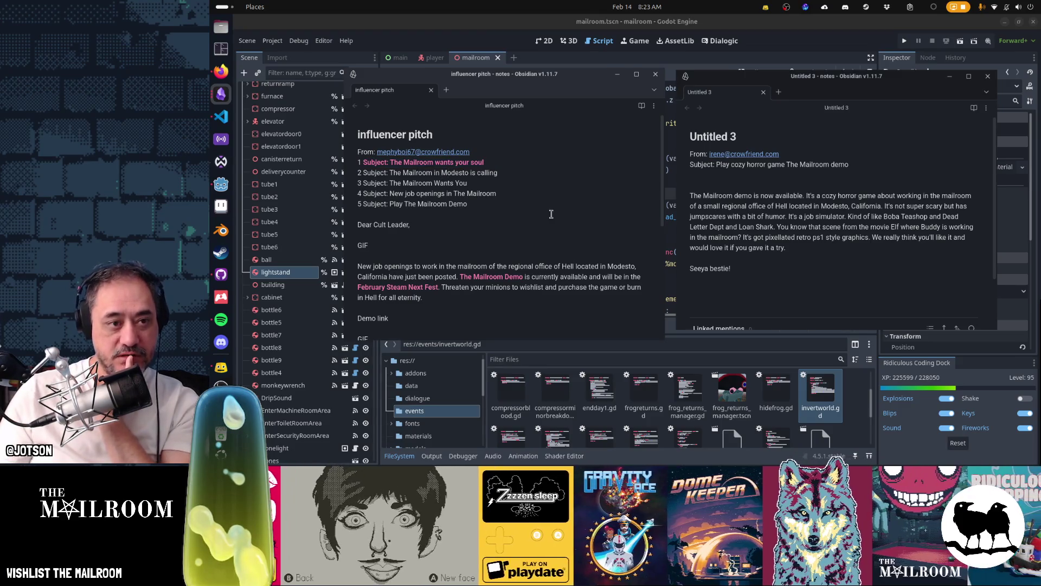
pyautogui.press('Delete')
pyautogui.press('Delete')
pyautogui.press('Down')
pyautogui.press('Delete')
pyautogui.press('Delete')
pyautogui.press('Down')
pyautogui.press('Delete')
pyautogui.press('Delete')
pyautogui.press('Down')
pyautogui.press('Delete')
pyautogui.press('Delete')
pyautogui.press('Down')
pyautogui.press('Delete')
pyautogui.press('Delete')
pyautogui.press('Delete')
pyautogui.press('Up')
pyautogui.press('Up')
pyautogui.press('Up')
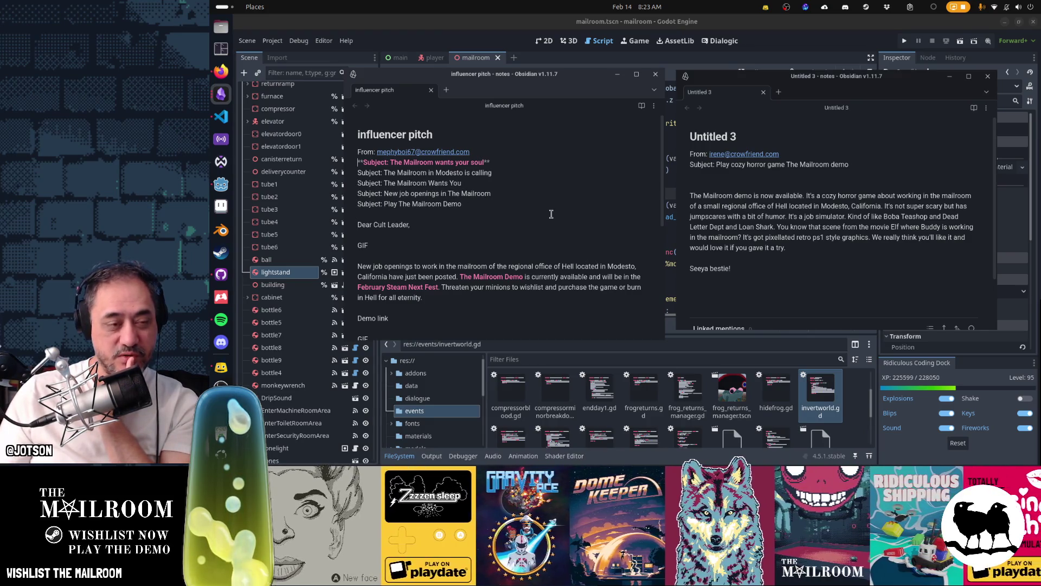
pyautogui.press('Down')
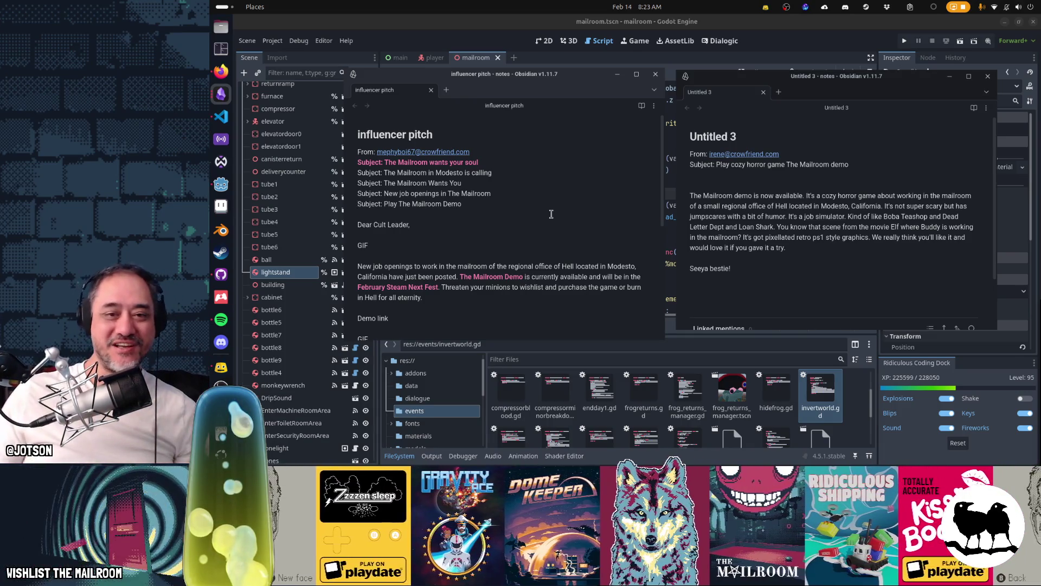
pyautogui.click(784, 237)
pyautogui.click(724, 186)
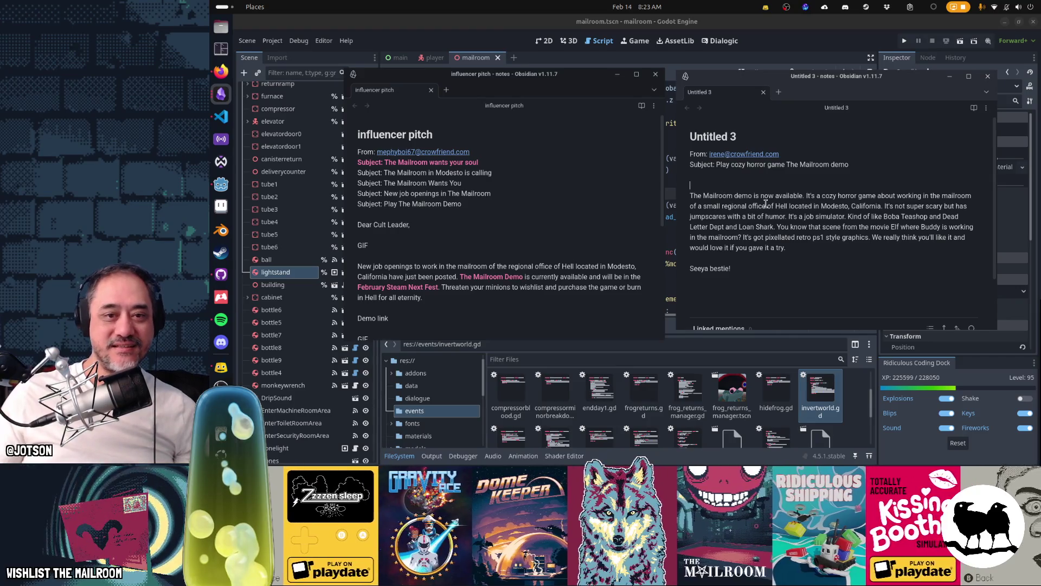
# - Remove the extra blank line, then paste the whole Untitled 3 email at the end of the influencer pitch note
pyautogui.press('BackSpace')
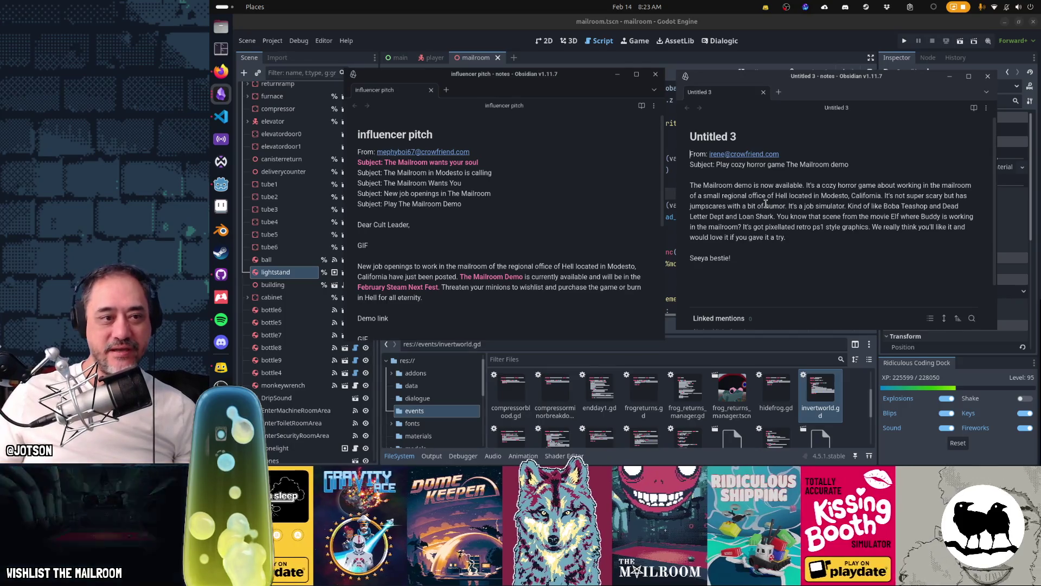
pyautogui.hotkey('ctrl', 'a')
pyautogui.hotkey('ctrl', 'c')
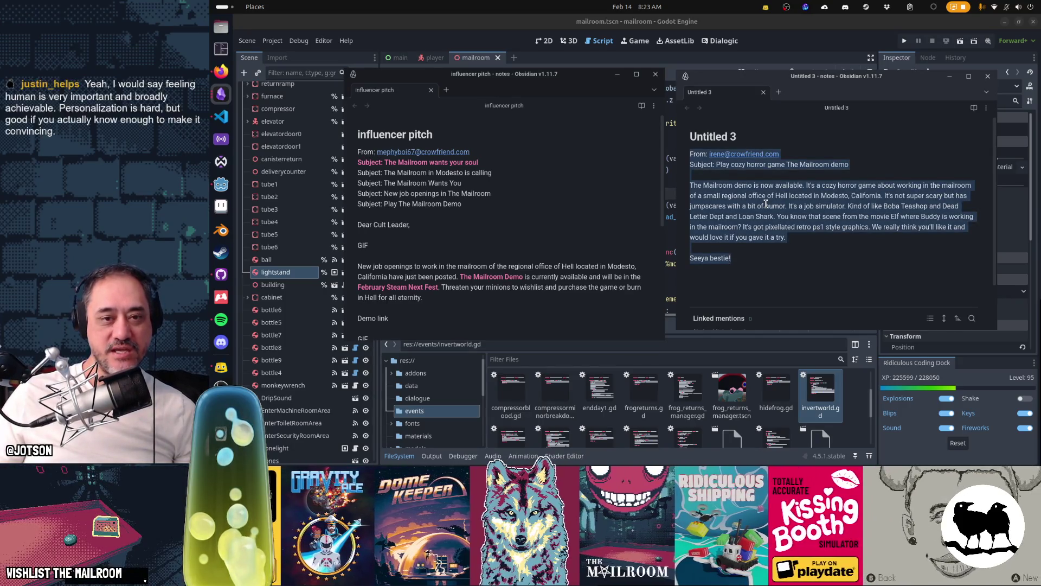
pyautogui.click(580, 245)
pyautogui.hotkey('ctrl', 'End')
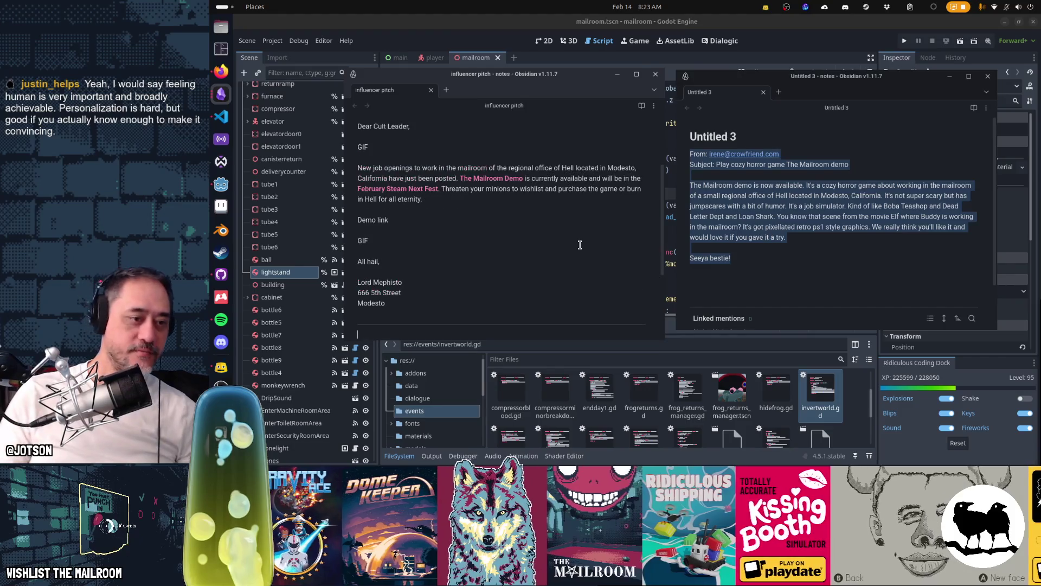
pyautogui.hotkey('ctrl', 'v')
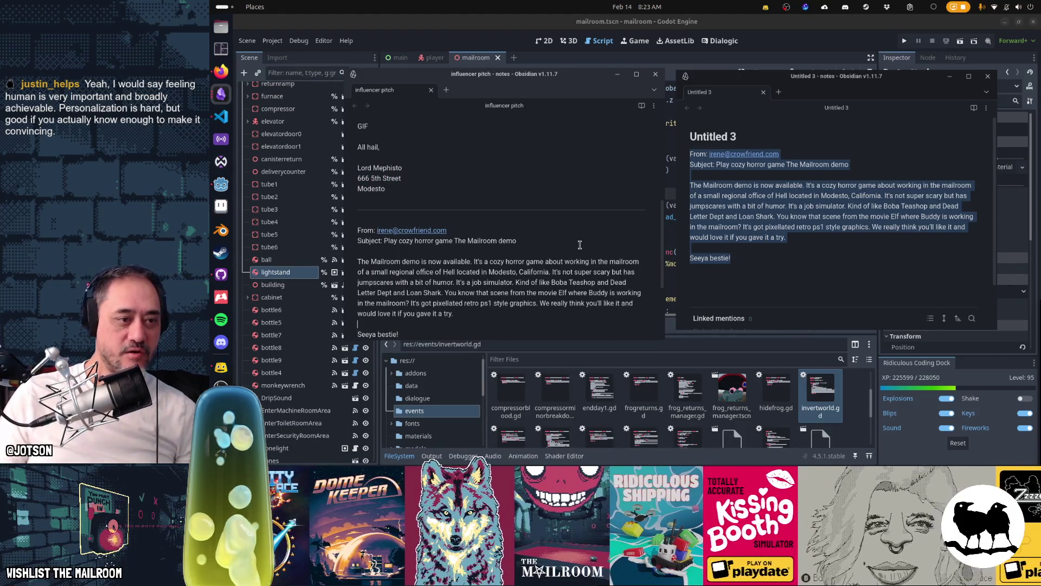
pyautogui.click(842, 234)
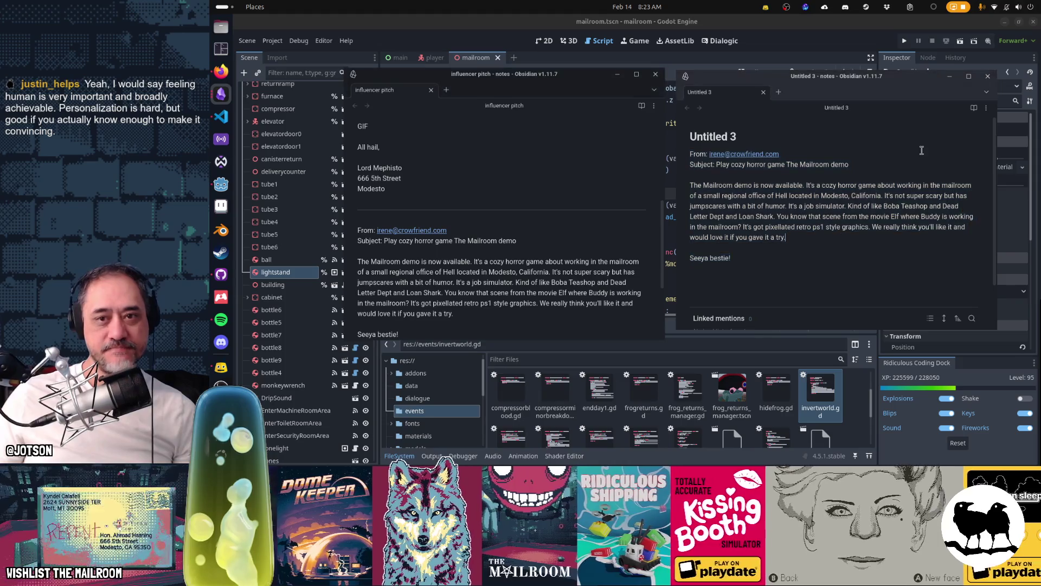
# - Delete the Untitled 3 note using Delete file from its More options menu
pyautogui.click(986, 107)
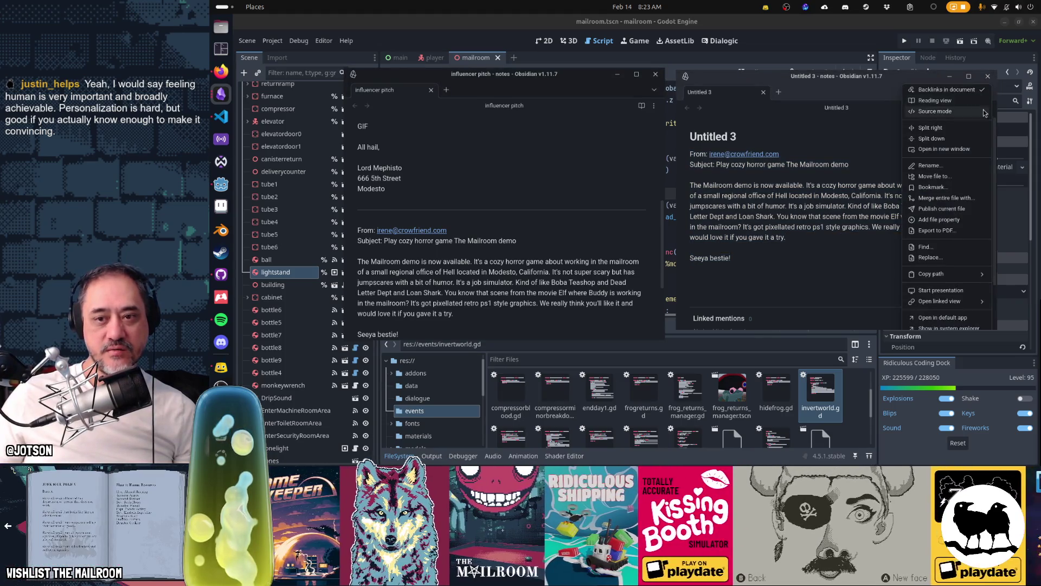
pyautogui.scroll(-1, 958, 229)
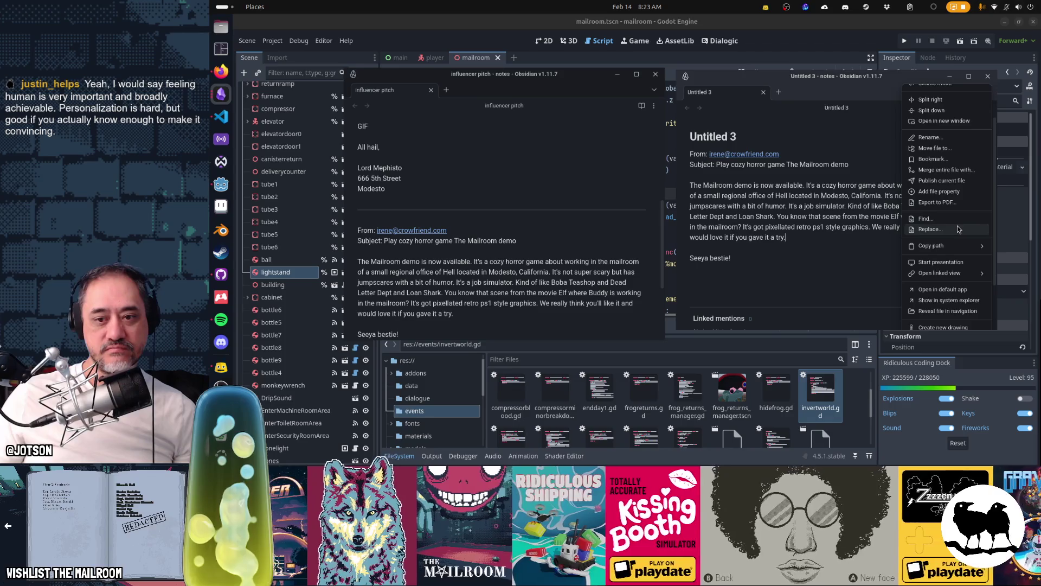
pyautogui.scroll(-1, 958, 230)
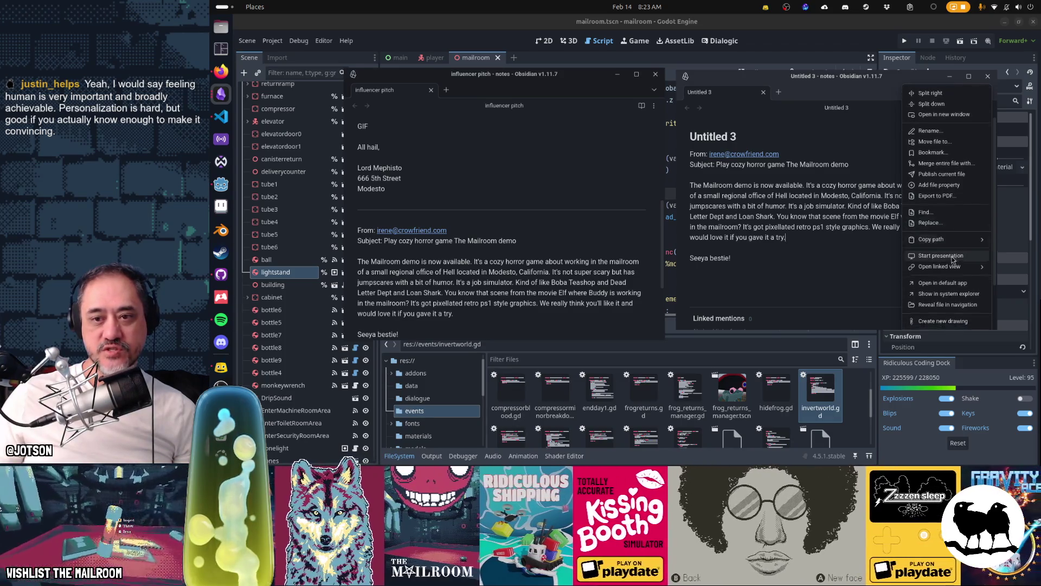
pyautogui.moveTo(953, 265)
pyautogui.scroll(-2, 952, 268)
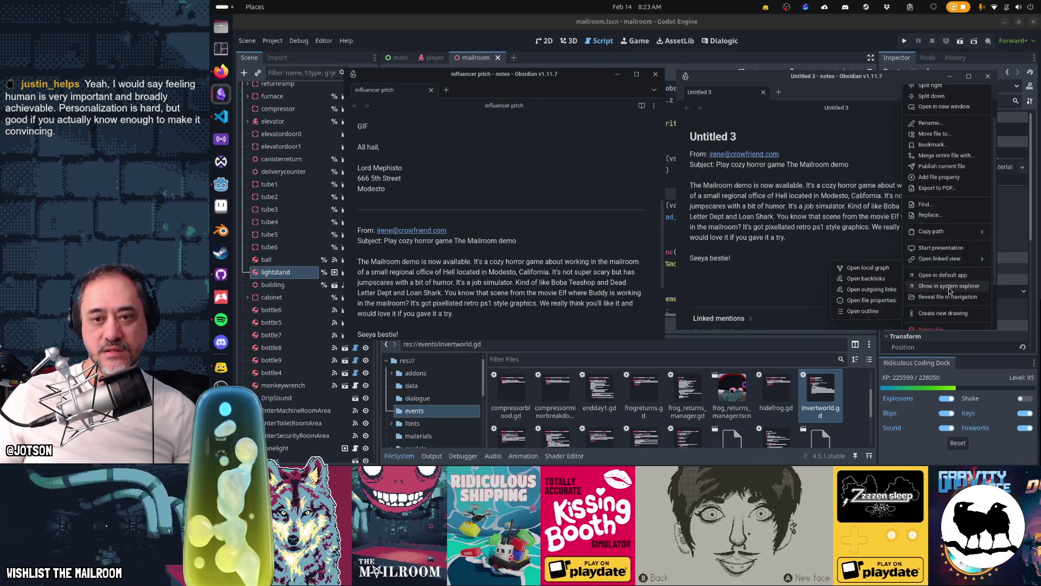
pyautogui.click(932, 325)
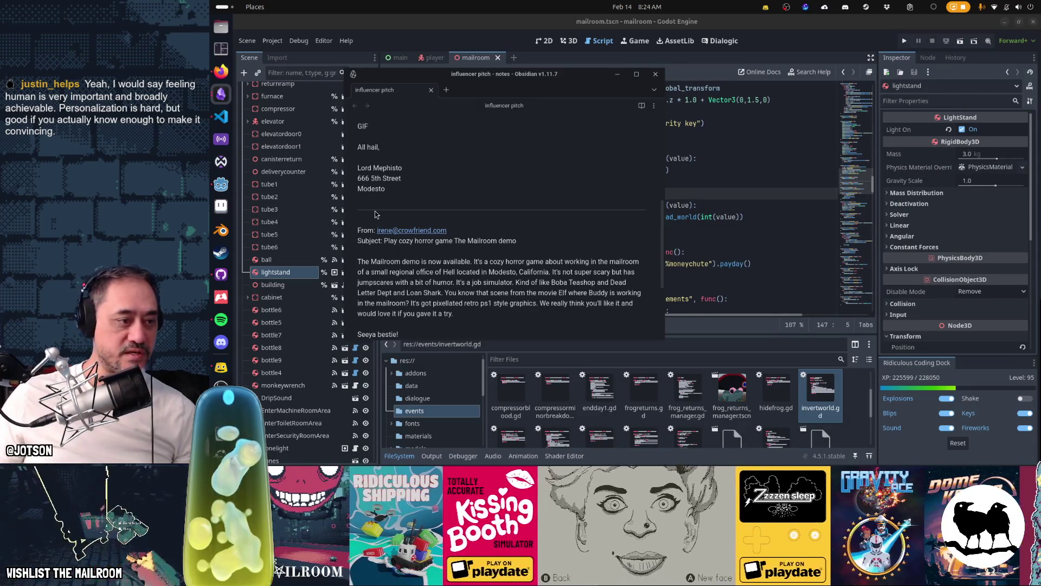
pyautogui.moveTo(516, 80); pyautogui.dragTo(615, 97)
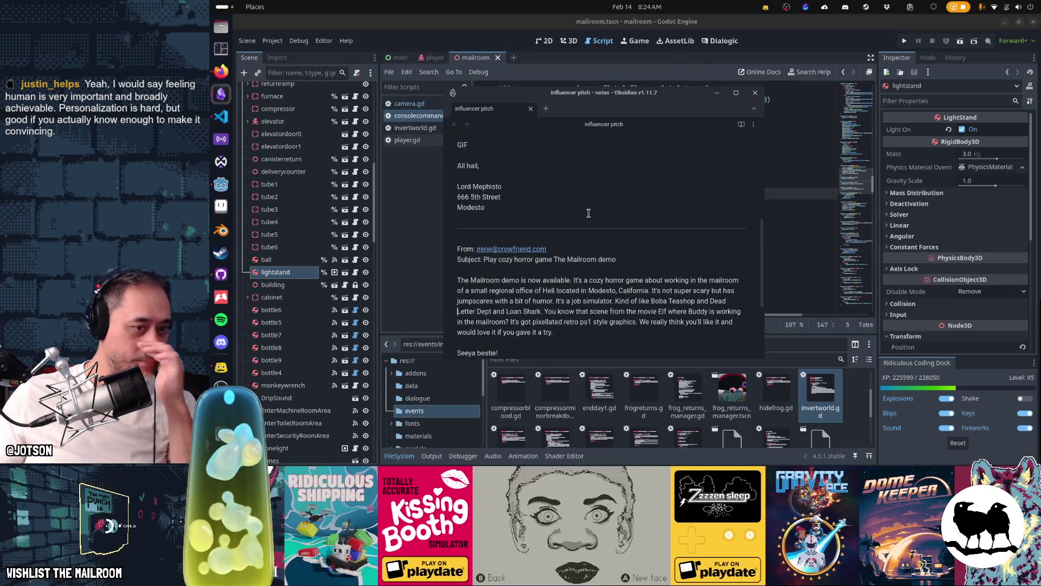
pyautogui.scroll(4, 544, 272)
pyautogui.scroll(3, 543, 275)
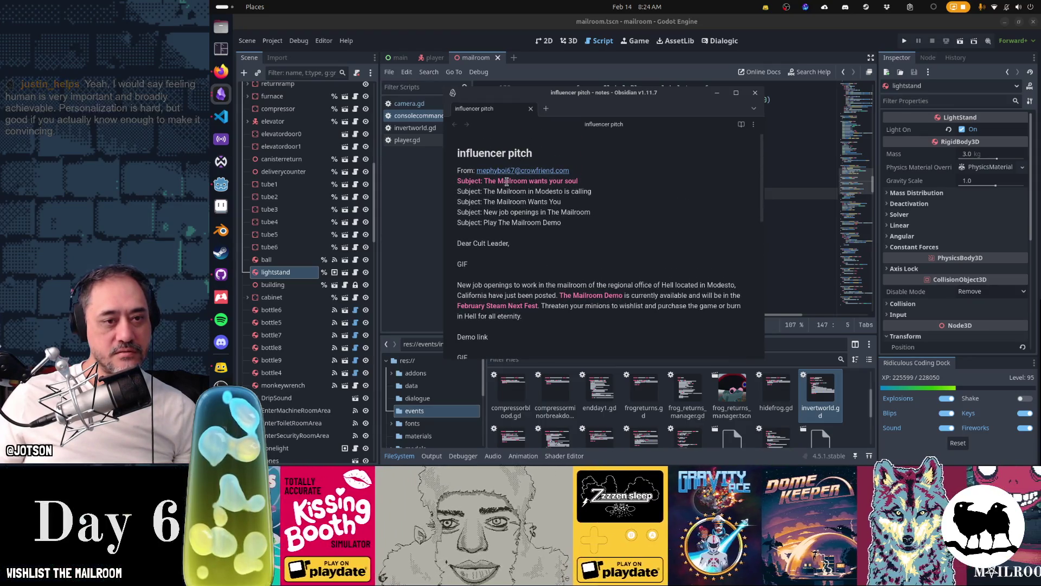
pyautogui.click(590, 181)
pyautogui.scroll(-4, 604, 231)
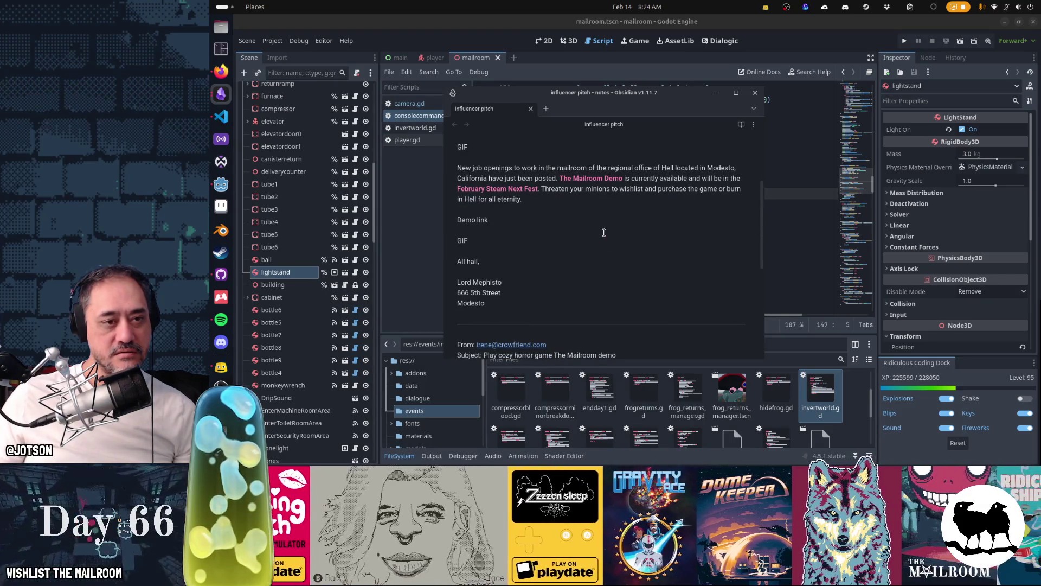
pyautogui.scroll(1, 603, 232)
pyautogui.scroll(4, 603, 232)
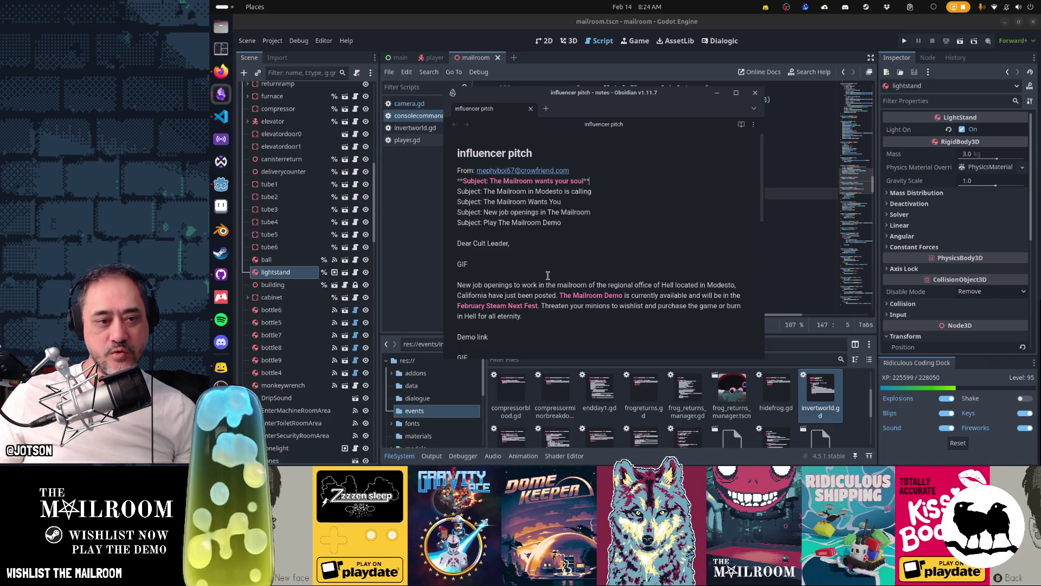
pyautogui.press('Down')
pyautogui.press('Down')
pyautogui.press('Down')
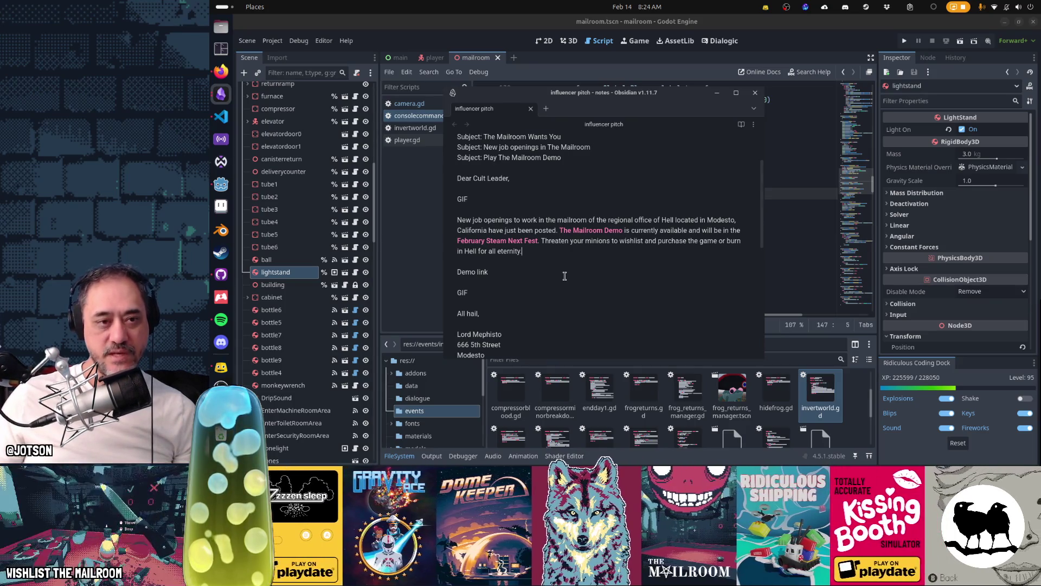
pyautogui.scroll(1, 565, 276)
pyautogui.moveTo(457, 140); pyautogui.dragTo(543, 307)
pyautogui.scroll(-5, 543, 307)
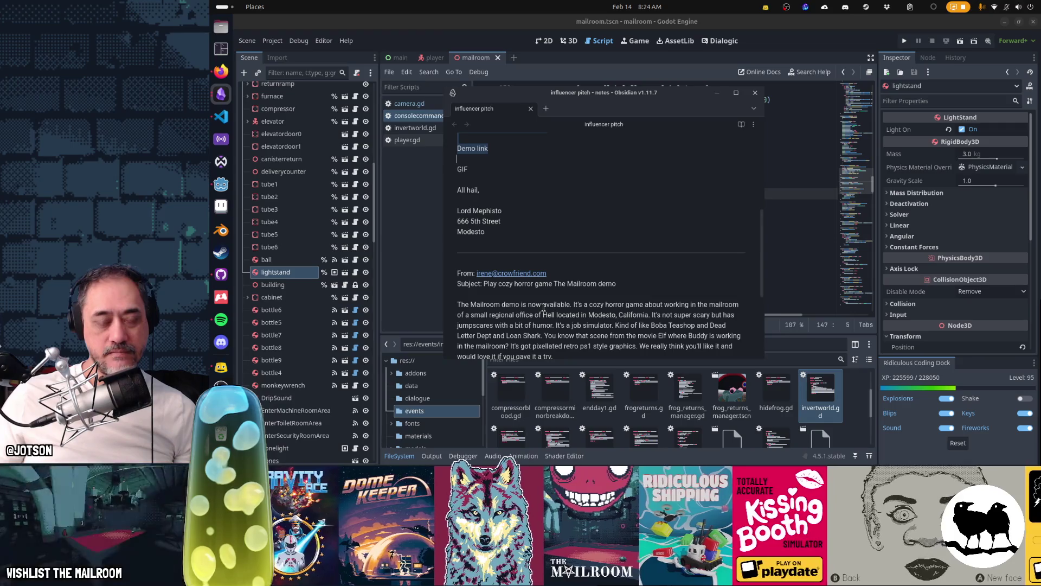
pyautogui.scroll(6, 543, 307)
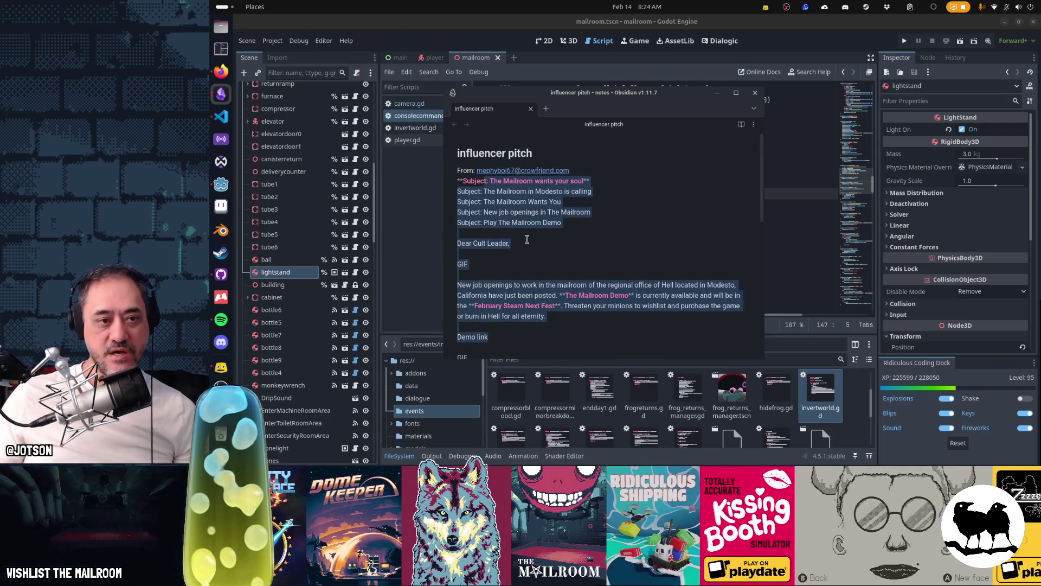
pyautogui.click(526, 241)
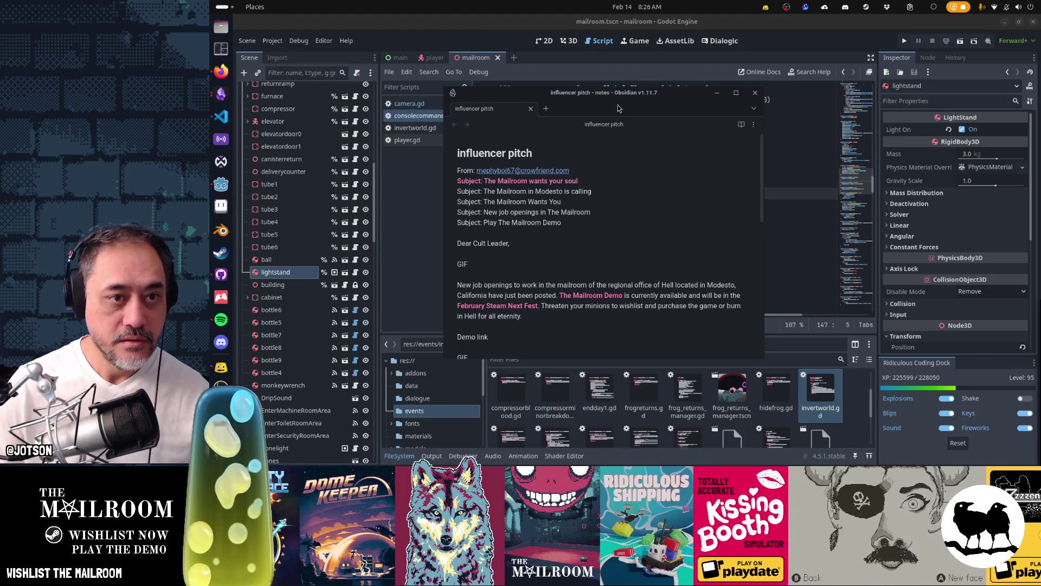
# - Move the pitch note into the ideas/games folder
pyautogui.moveTo(647, 95); pyautogui.dragTo(814, 137)
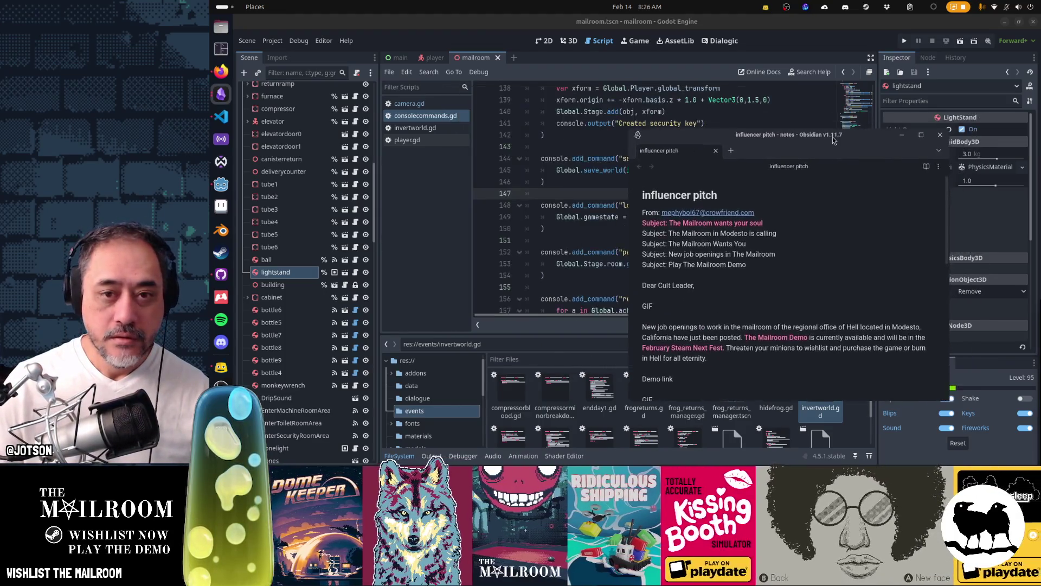
pyautogui.click(923, 167)
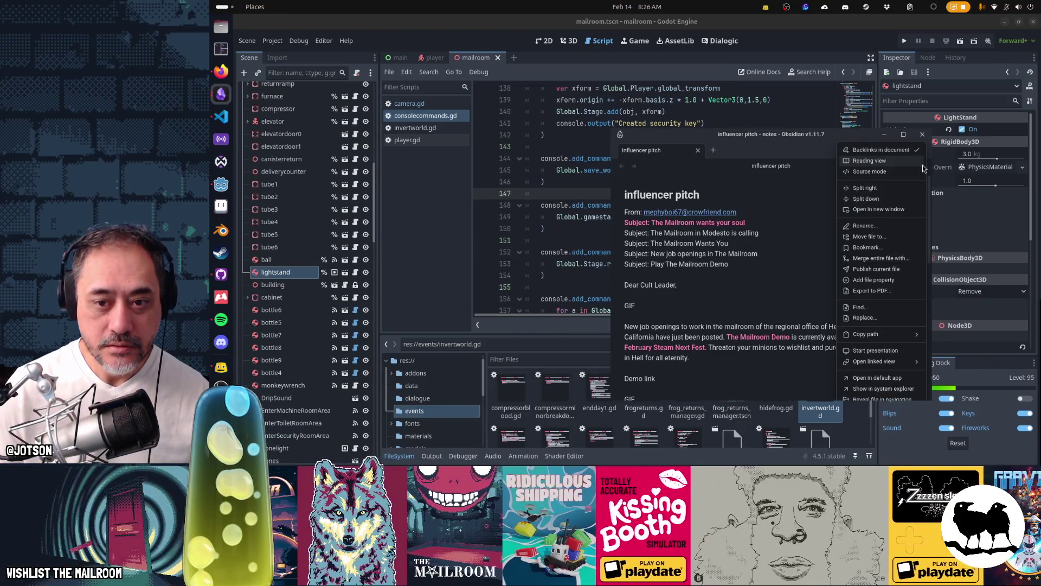
pyautogui.scroll(-1, 891, 222)
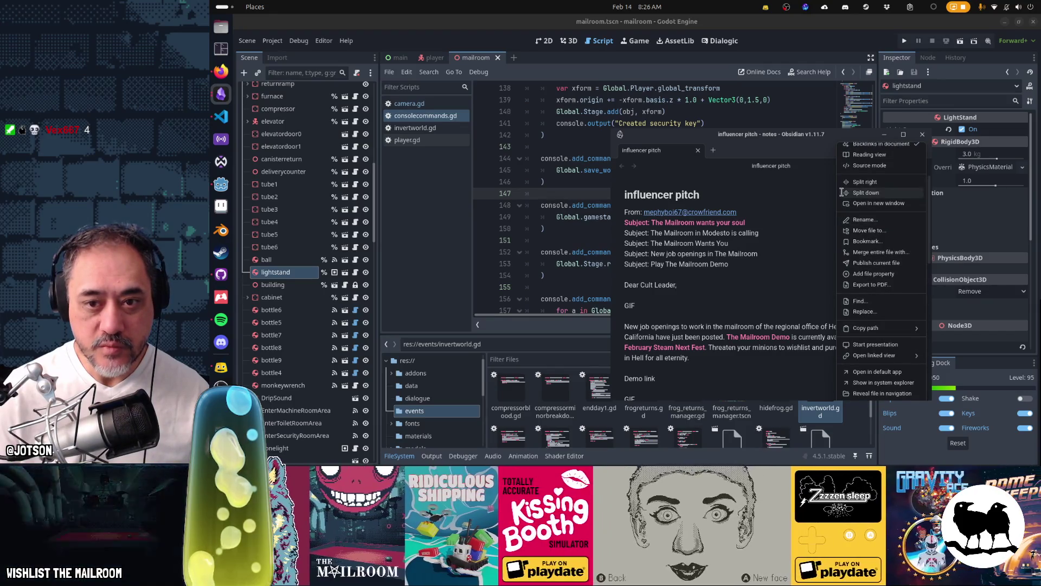
pyautogui.click(884, 224)
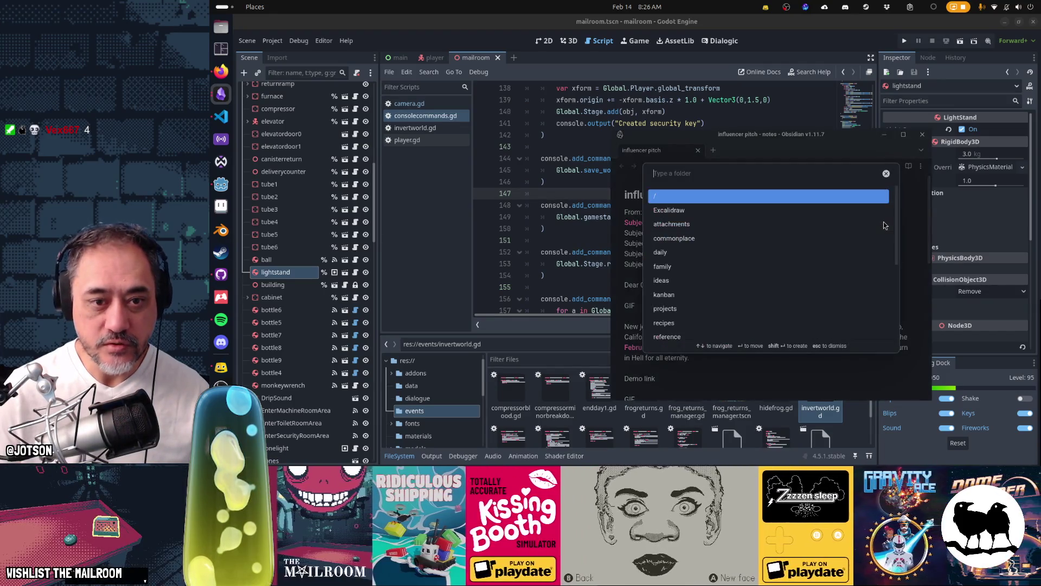
pyautogui.write('games')
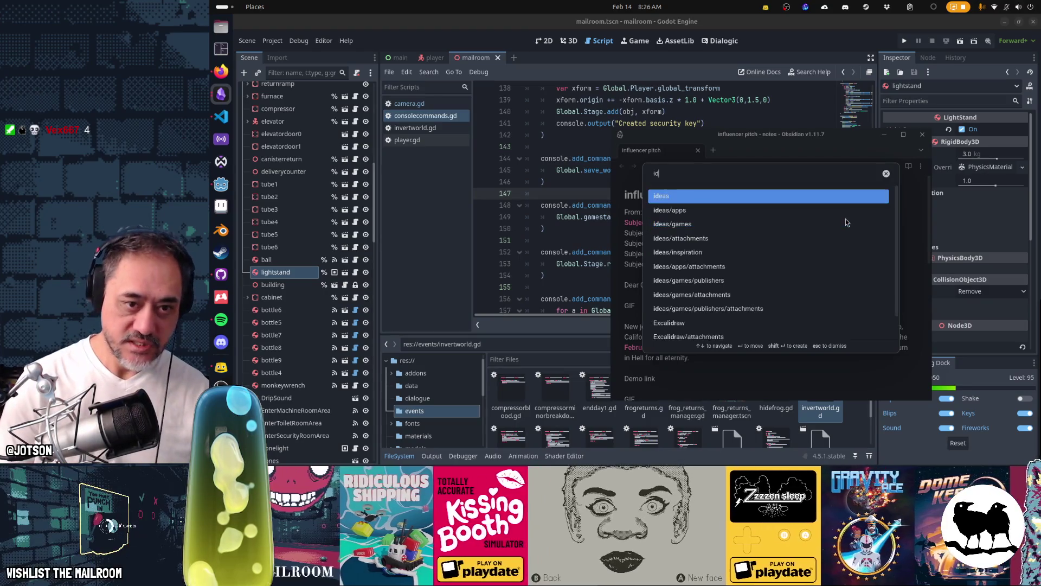
pyautogui.press('Return')
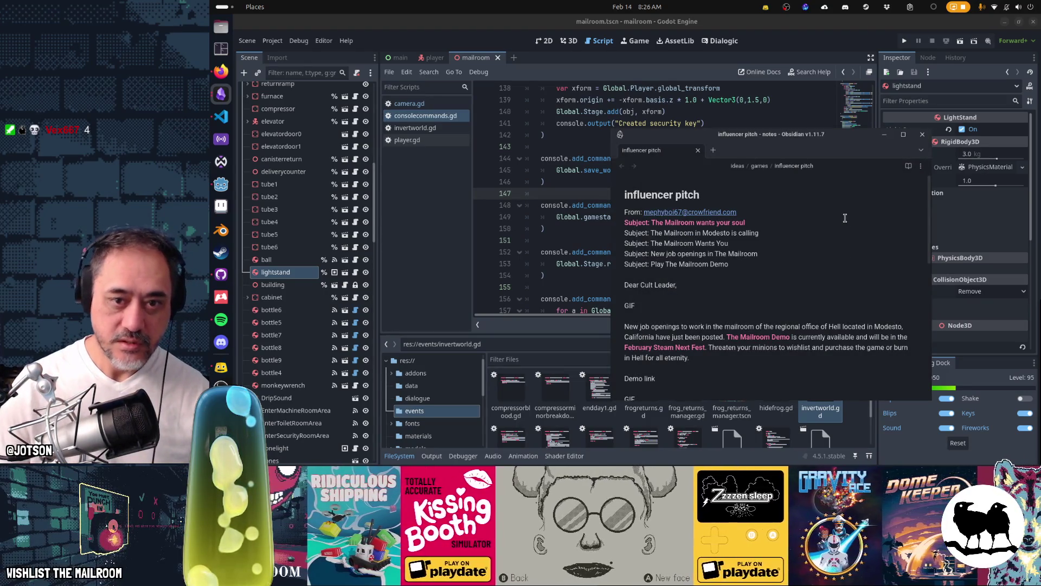
# - Retitle the note 'Mailroom influencer pitch' and close the notes window
pyautogui.doubleClick(789, 166)
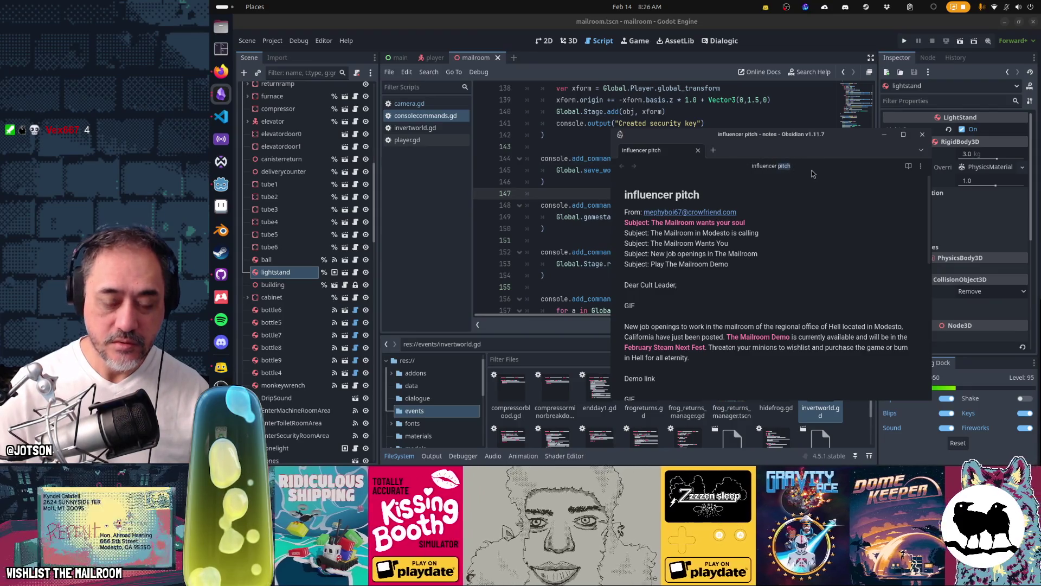
pyautogui.write('Mailroom')
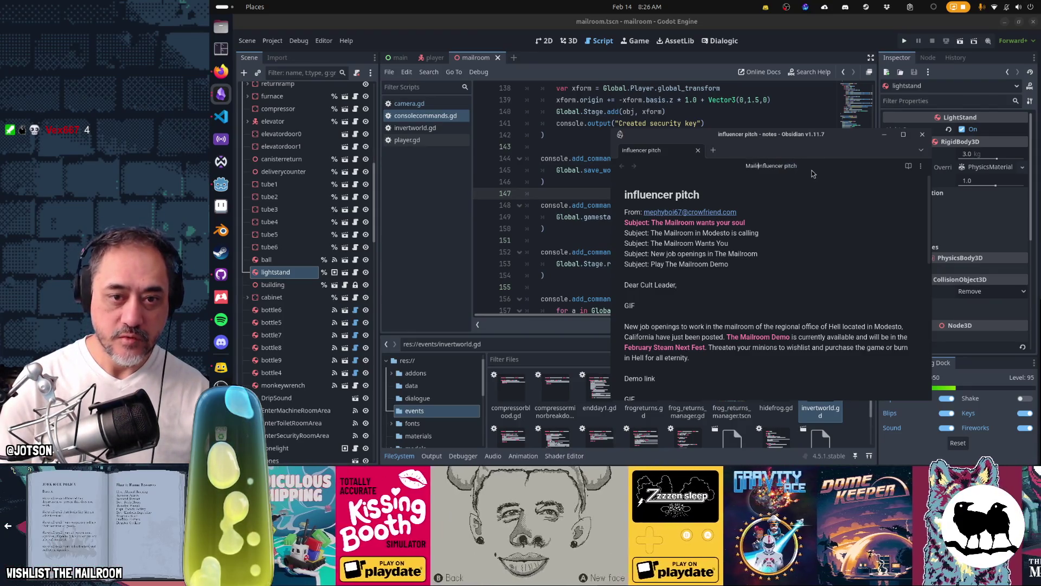
pyautogui.press('Return')
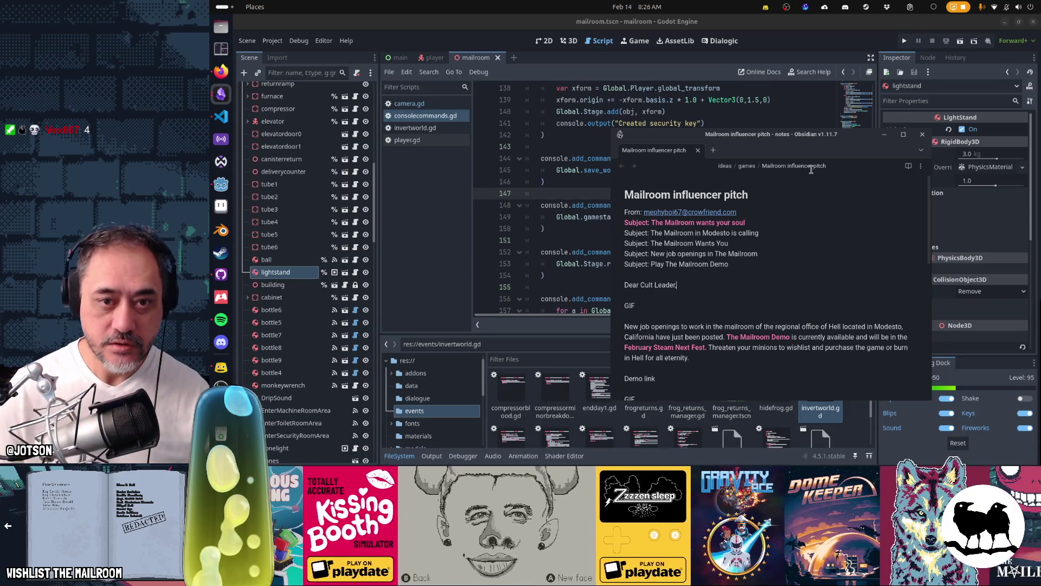
pyautogui.click(924, 136)
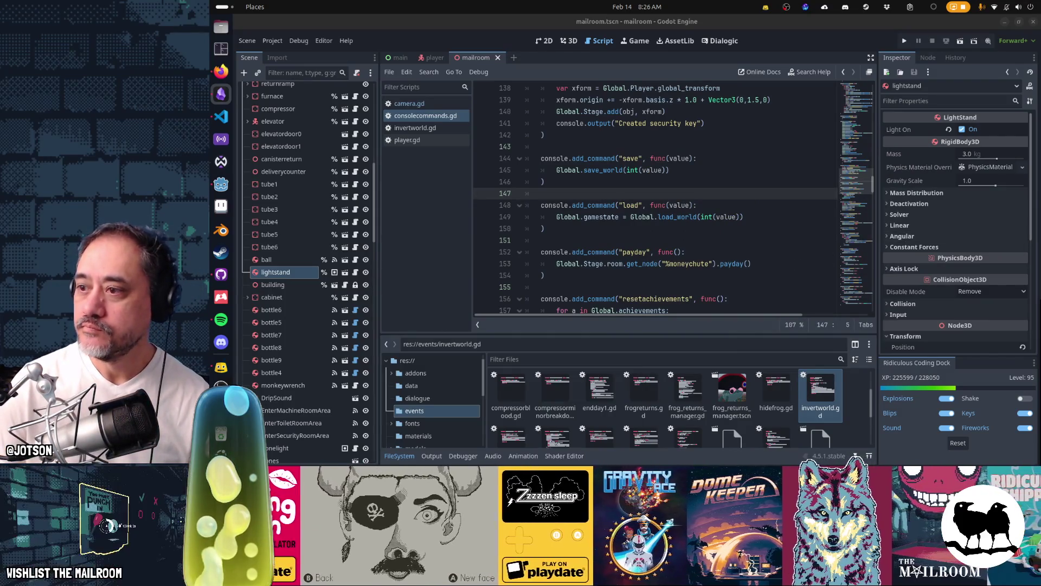
pyautogui.hotkey('alt', 'Tab')
pyautogui.hotkey('alt', 'Tab')
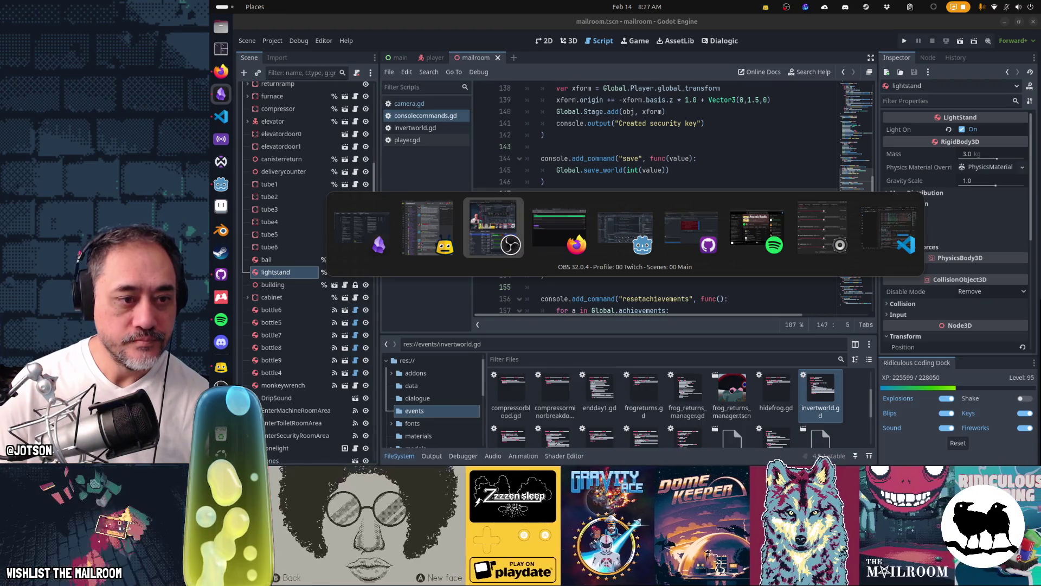
pyautogui.hotkey('alt', 'shift', 'Tab')
pyautogui.hotkey('alt', 'shift', 'Tab')
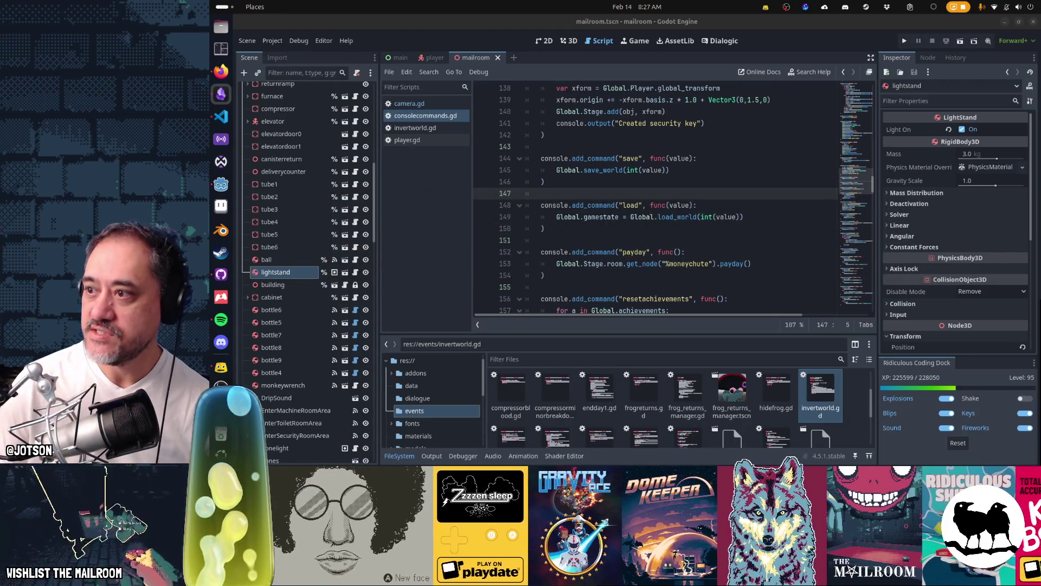
pyautogui.hotkey('alt', 'Tab')
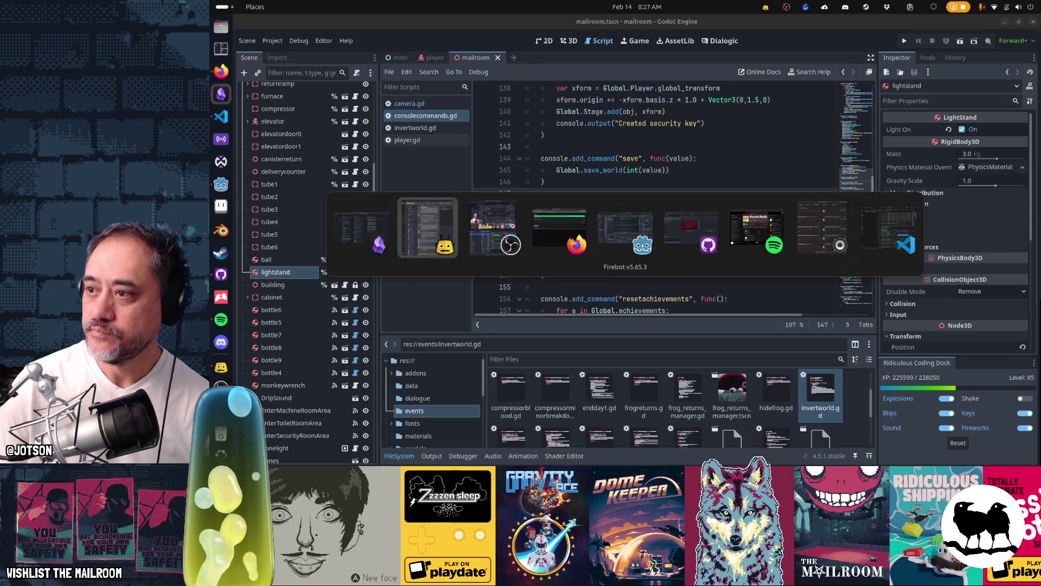
pyautogui.hotkey('alt', 'Tab')
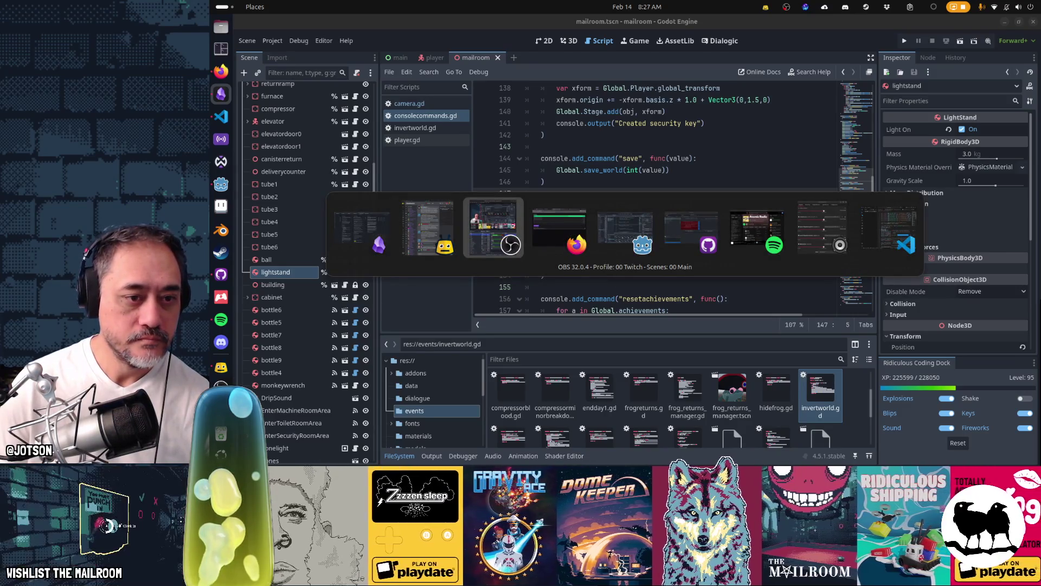
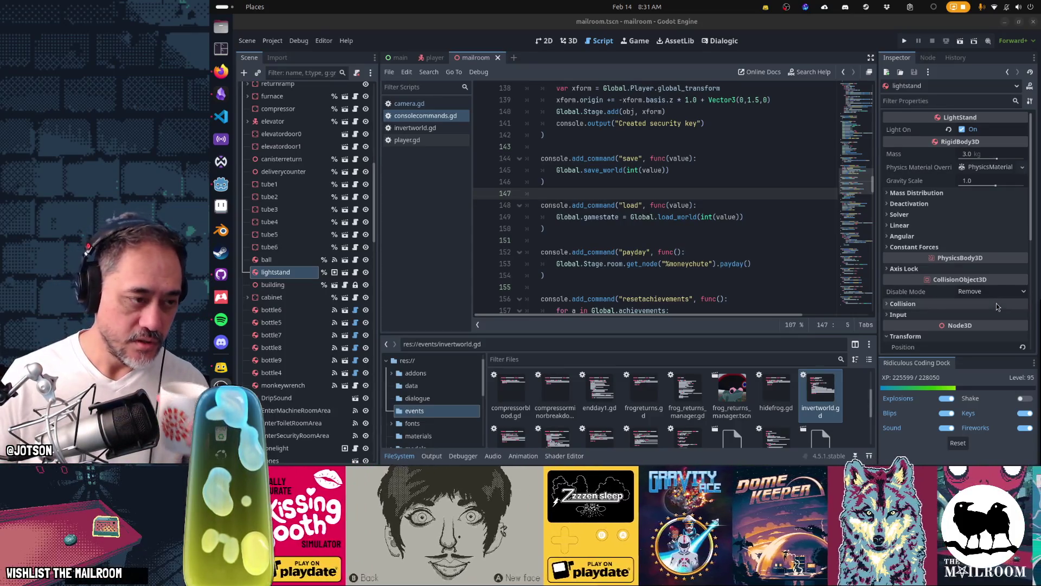
# - Bring the Steam Library window in front of the Godot editor showing consolecommands.gd
pyautogui.click(227, 255)
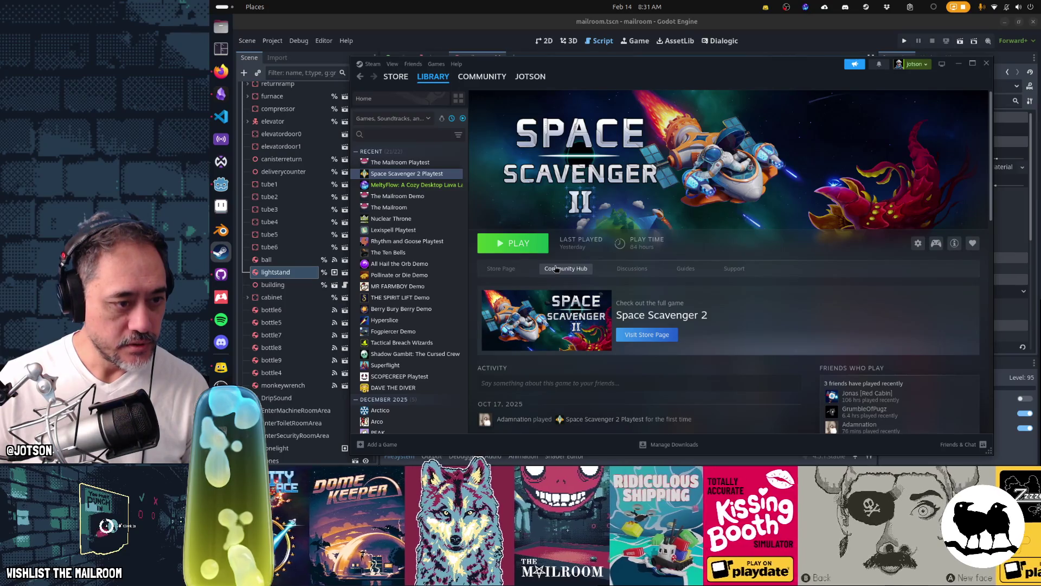
# - Start Nuclear Throne from the Steam library and show the Activities overview of open windows
pyautogui.click(428, 218)
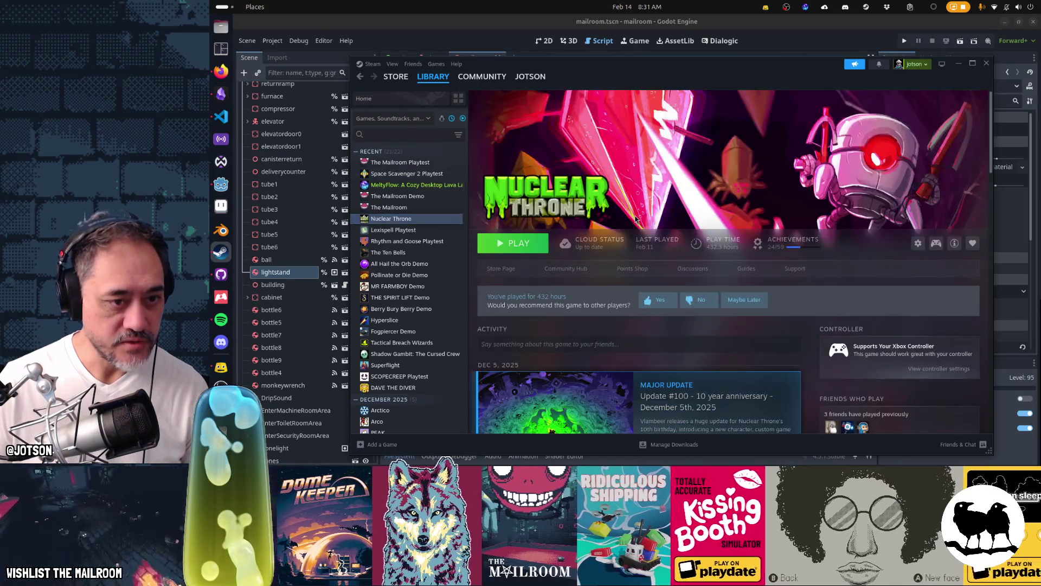
pyautogui.click(514, 239)
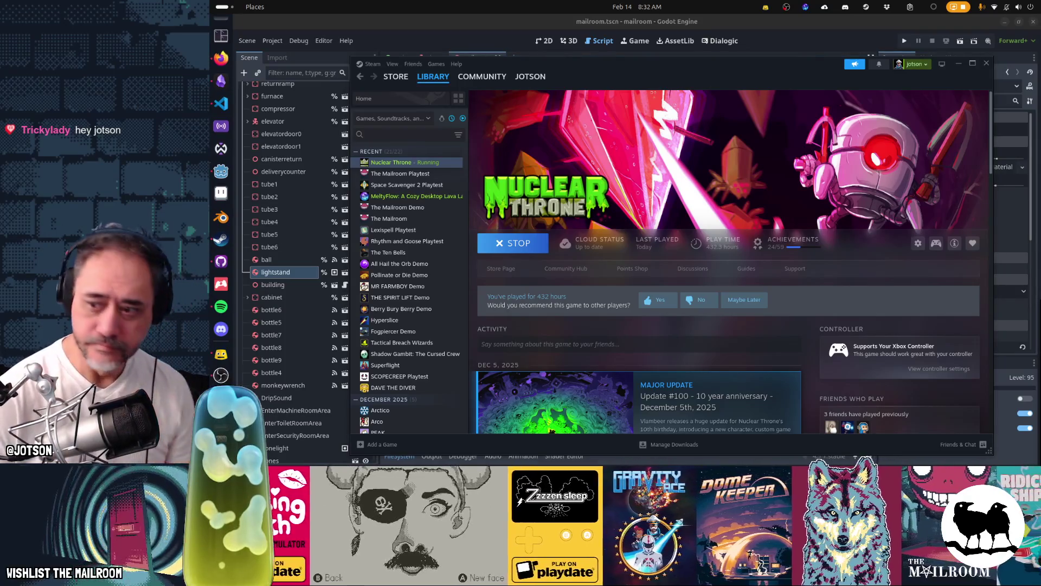
pyautogui.press('super')
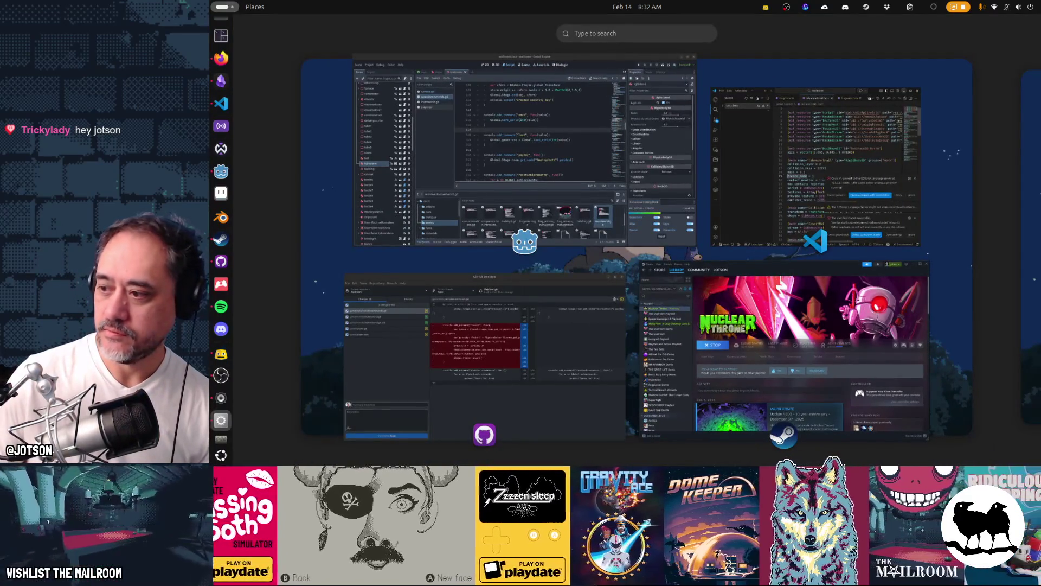
# - Switch to the game window and start today's Daily run playing as Crystal
pyautogui.press('super')
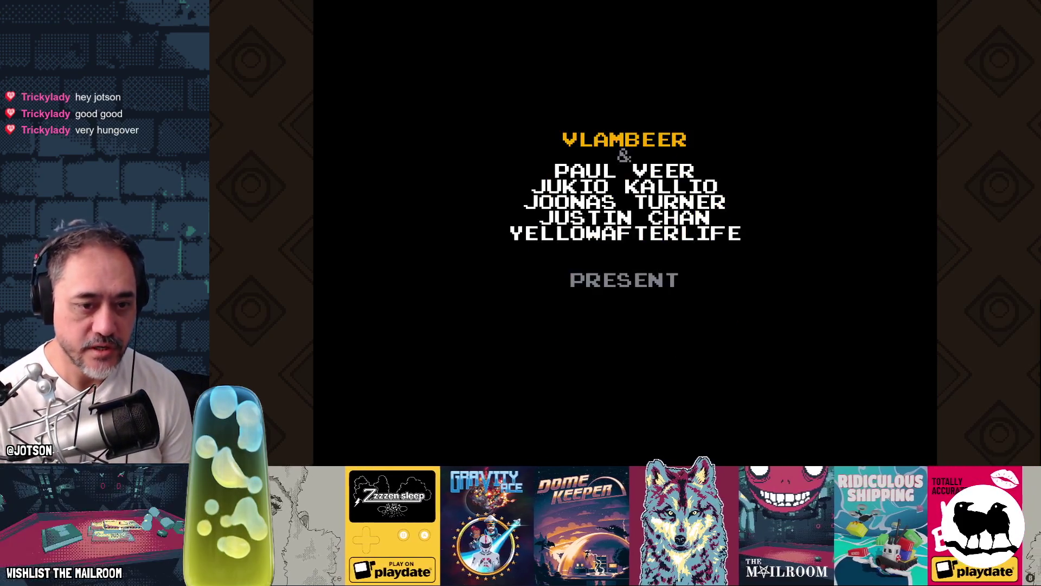
pyautogui.press('Return')
pyautogui.press('Down')
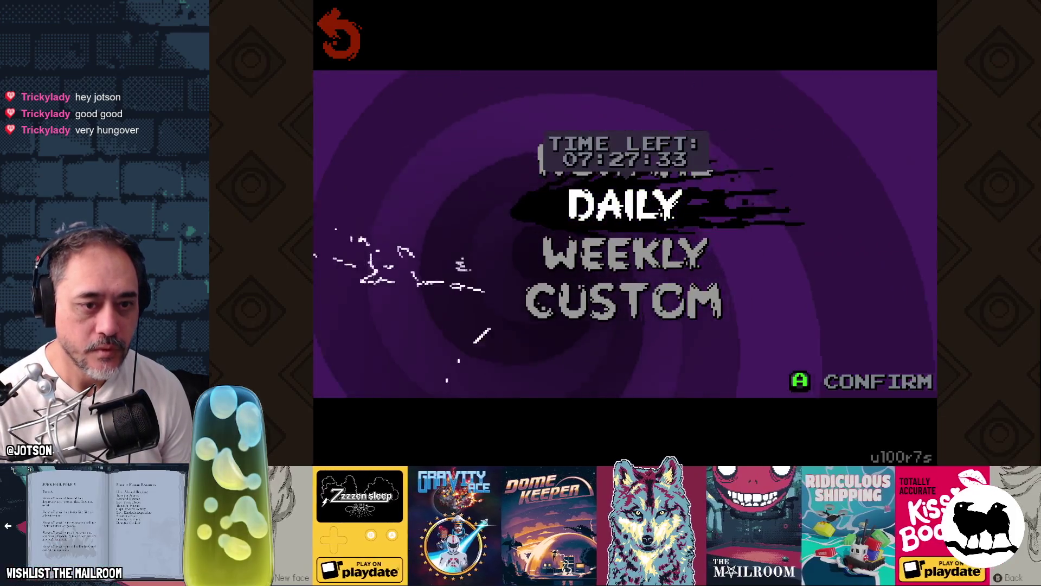
pyautogui.press('Return')
pyautogui.press('Right')
pyautogui.press('Right')
pyautogui.press('Return')
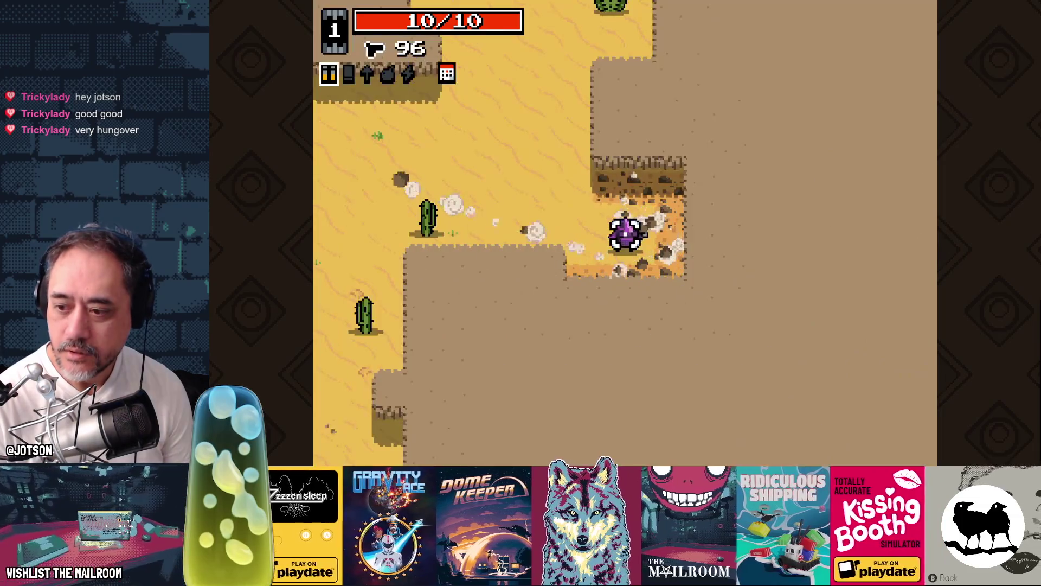
# - Fight off the bandits in the first desert area while moving upward and grabbing ammo
pyautogui.press('w')
pyautogui.click(628, 105)
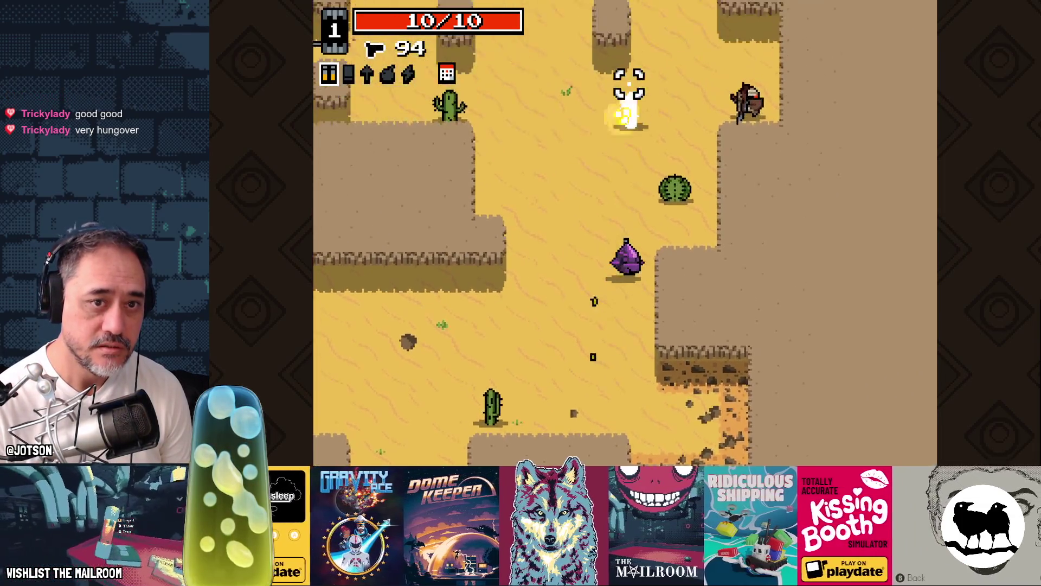
pyautogui.click(762, 157)
pyautogui.click(762, 149)
pyautogui.press('d')
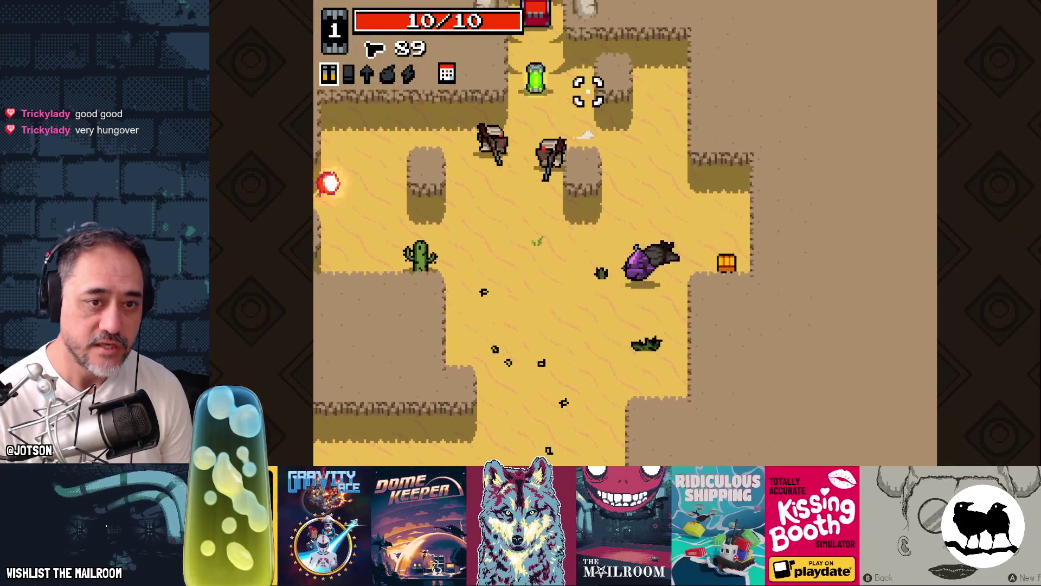
pyautogui.click(616, 216)
pyautogui.click(674, 93)
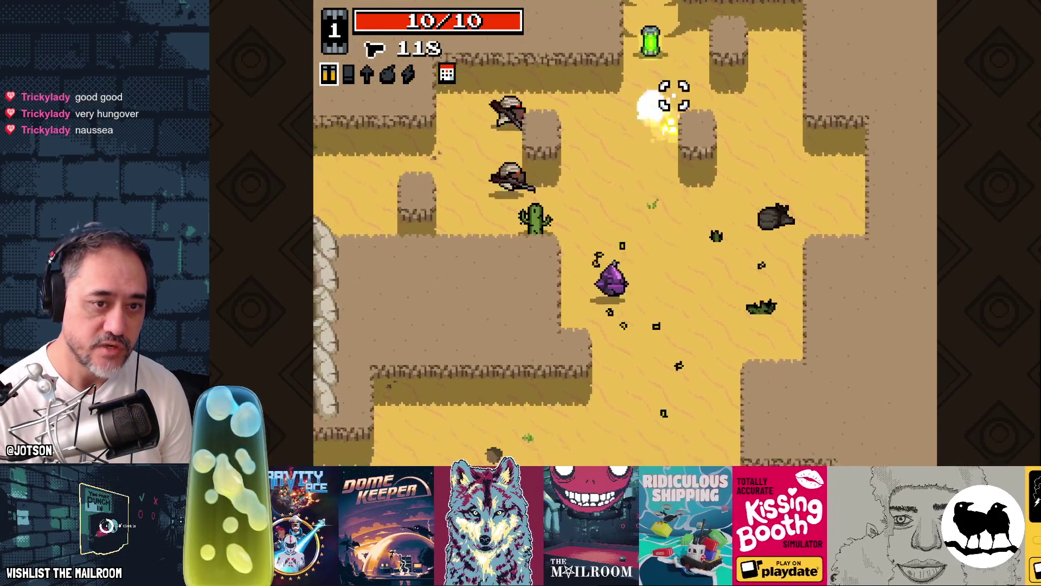
pyautogui.click(596, 74)
pyautogui.click(495, 77)
pyautogui.press('w')
pyautogui.click(465, 179)
pyautogui.click(464, 198)
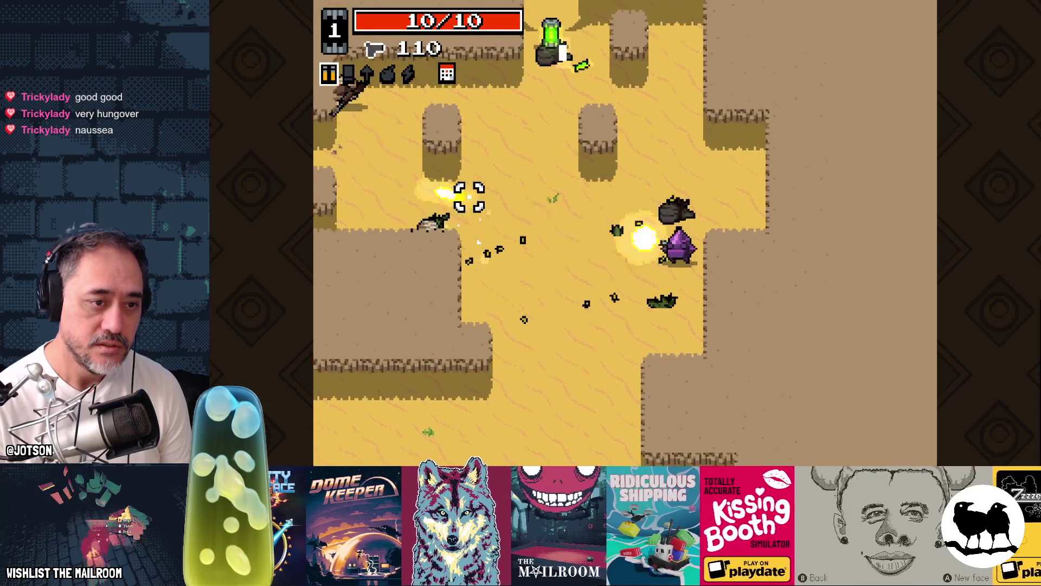
pyautogui.click(475, 125)
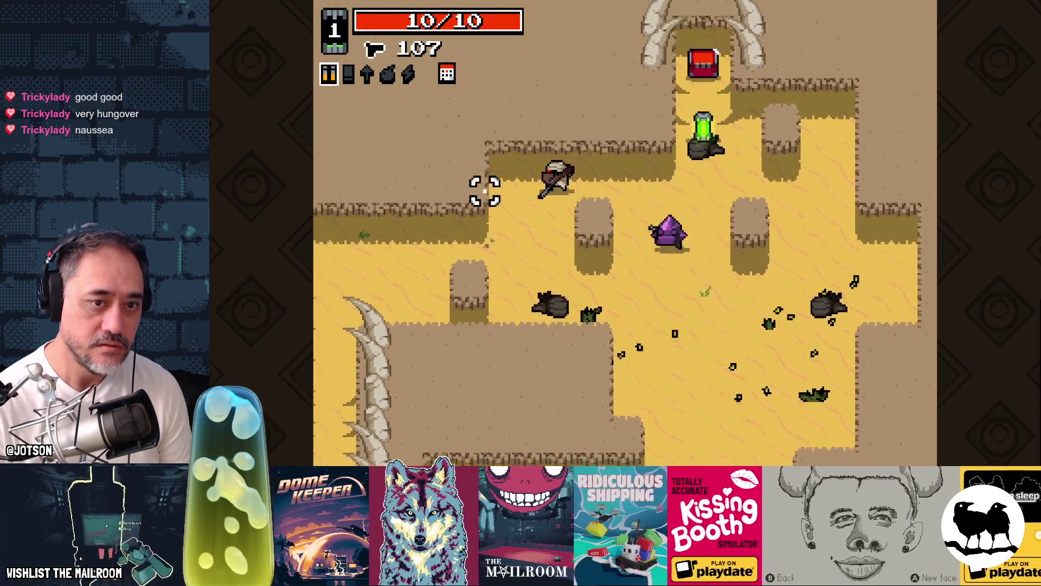
pyautogui.press('w')
pyautogui.click(497, 253)
# - Take the new shell-firing weapon from the weapon chest and shoot shells at nearby enemies
pyautogui.press('w')
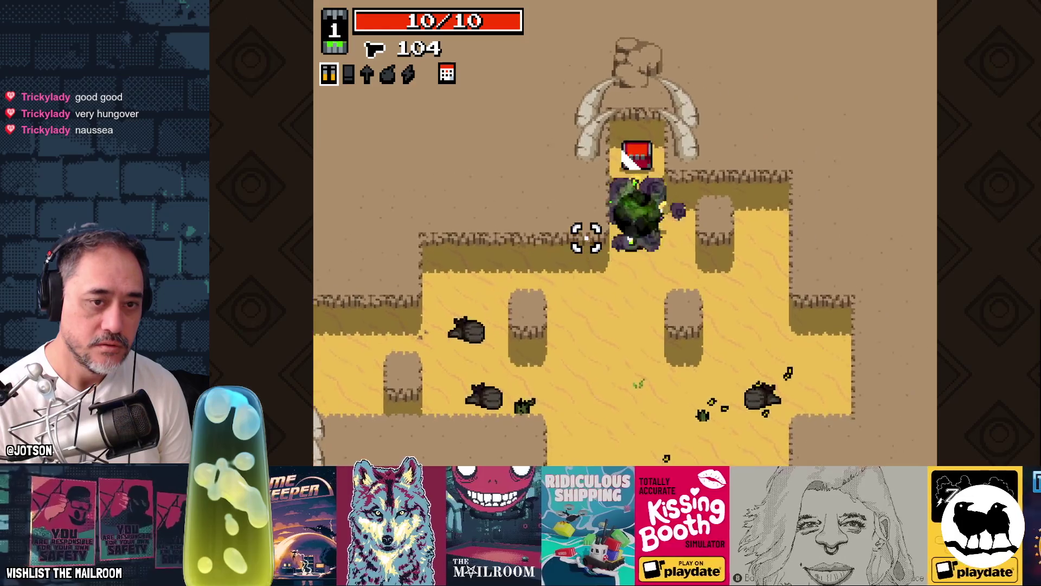
pyautogui.press('e')
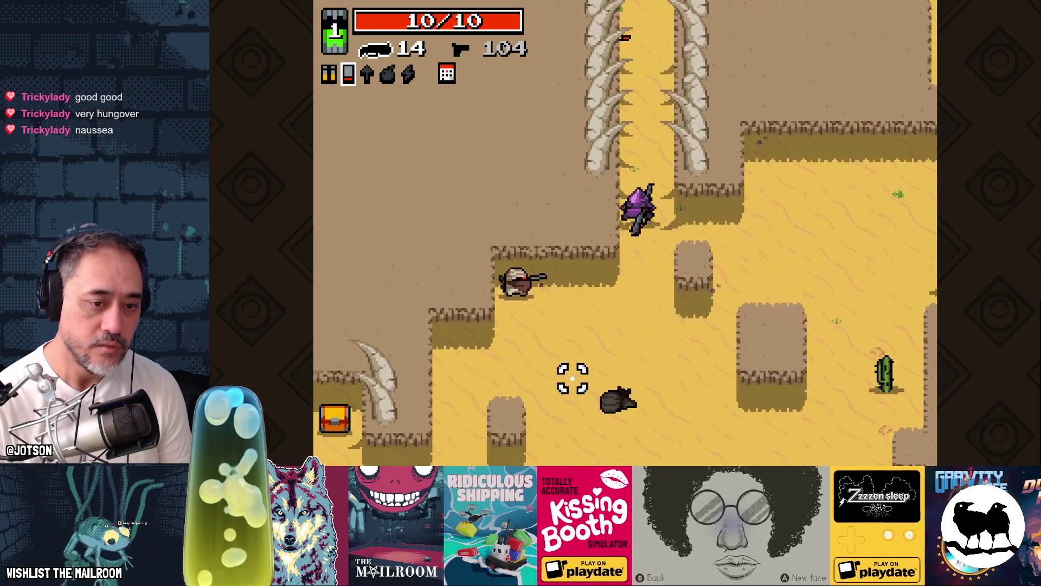
pyautogui.press('a')
pyautogui.press('s')
pyautogui.click(492, 202)
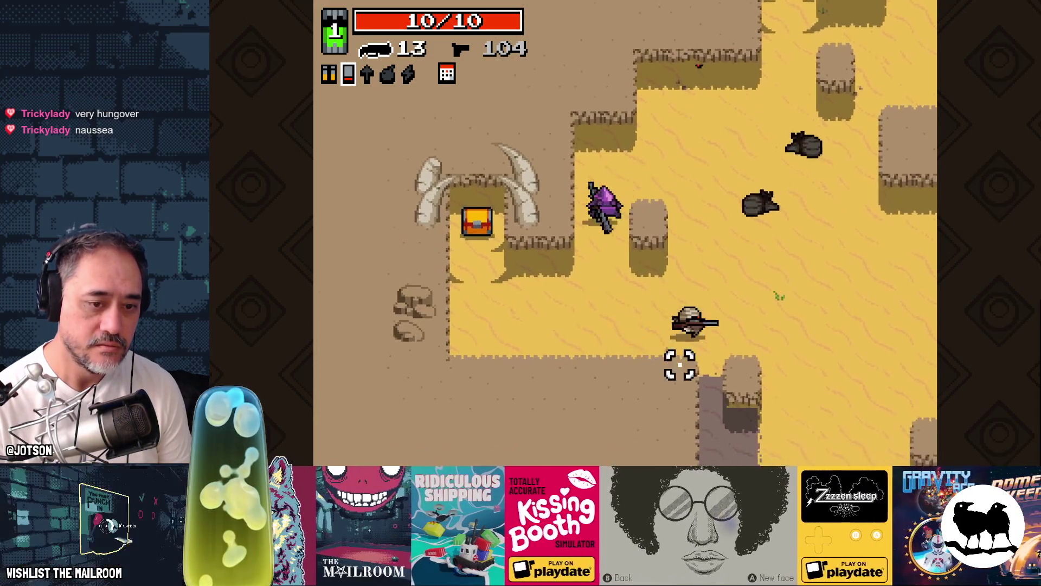
pyautogui.press('w')
pyautogui.press('a')
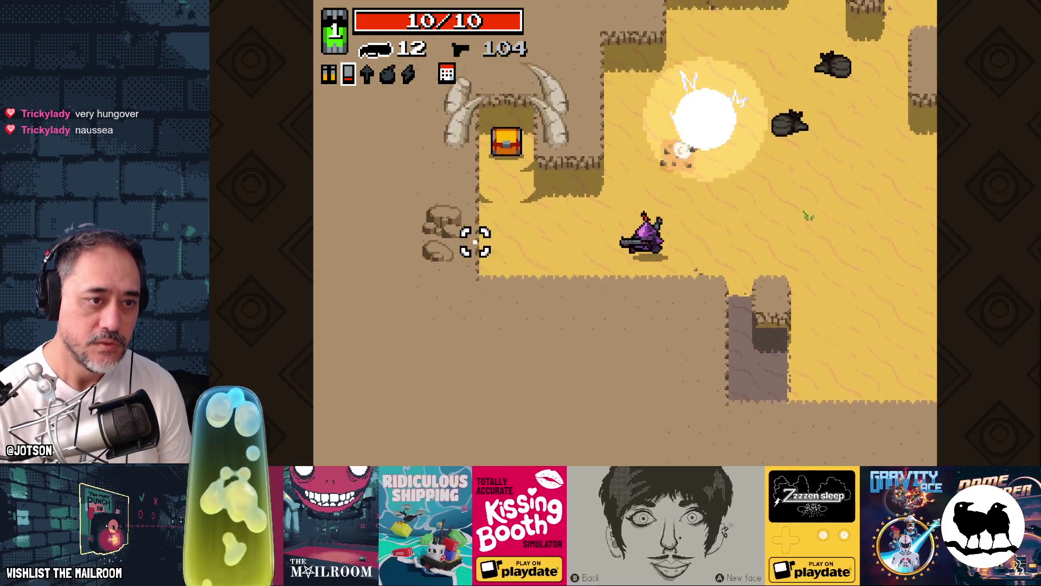
pyautogui.press('d')
pyautogui.press('s')
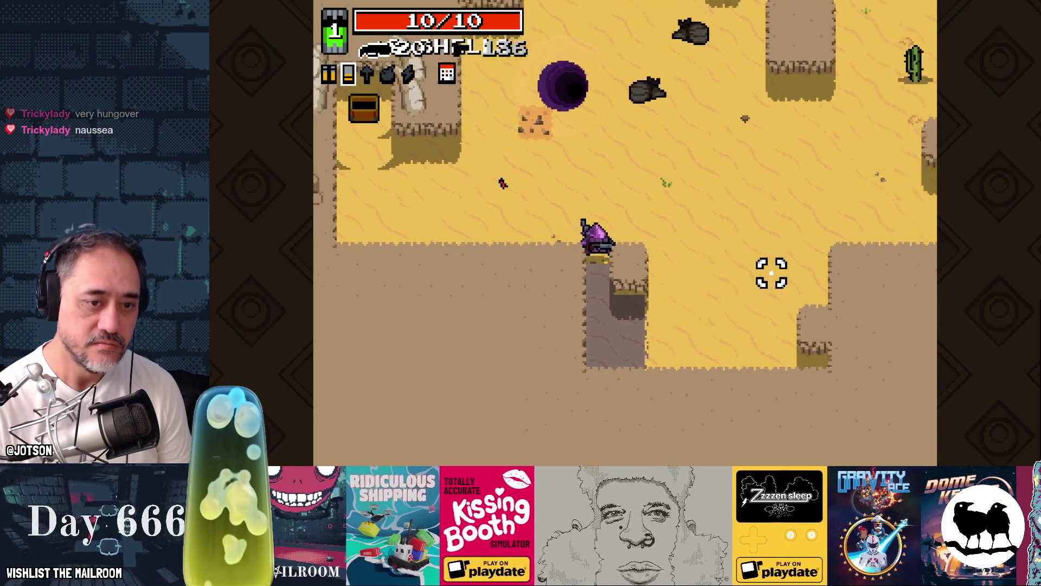
pyautogui.press('w')
pyautogui.press('d')
pyautogui.click(743, 76)
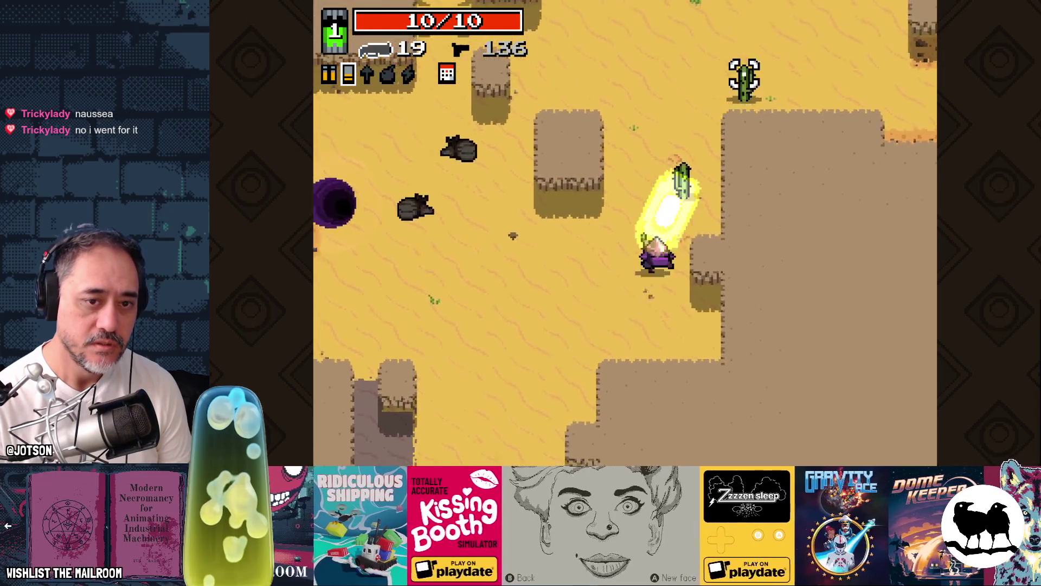
pyautogui.click(797, 142)
# - Walk through the desert level down and to the left toward the next area
pyautogui.press('w')
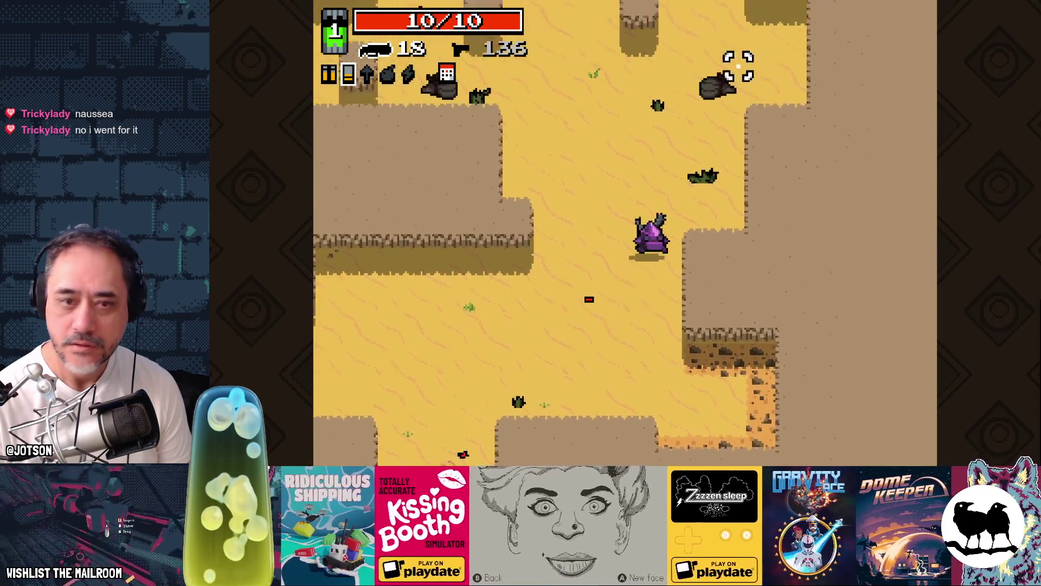
pyautogui.press('s')
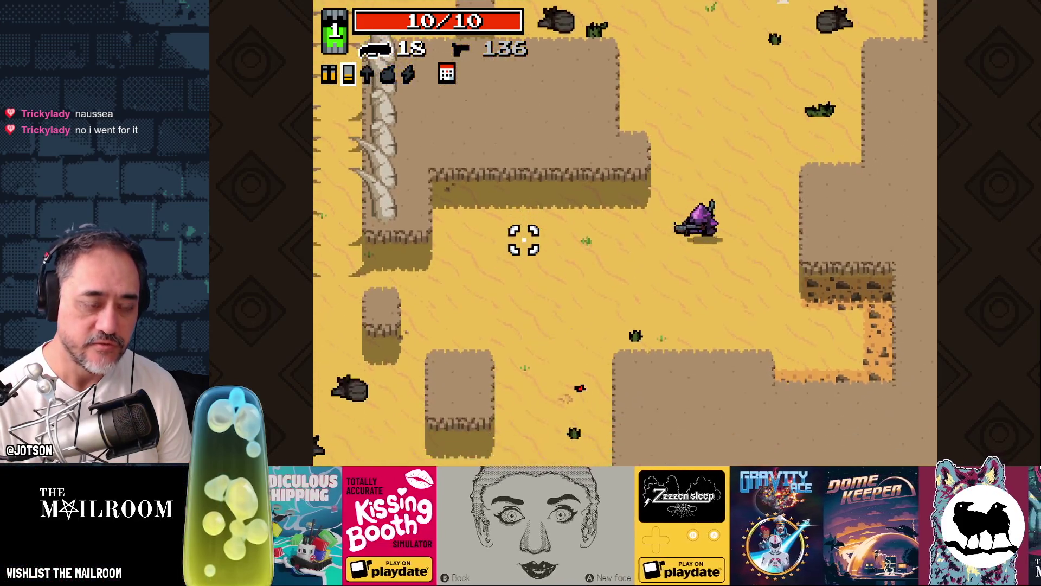
pyautogui.press('a')
pyautogui.press('s')
pyautogui.press('a')
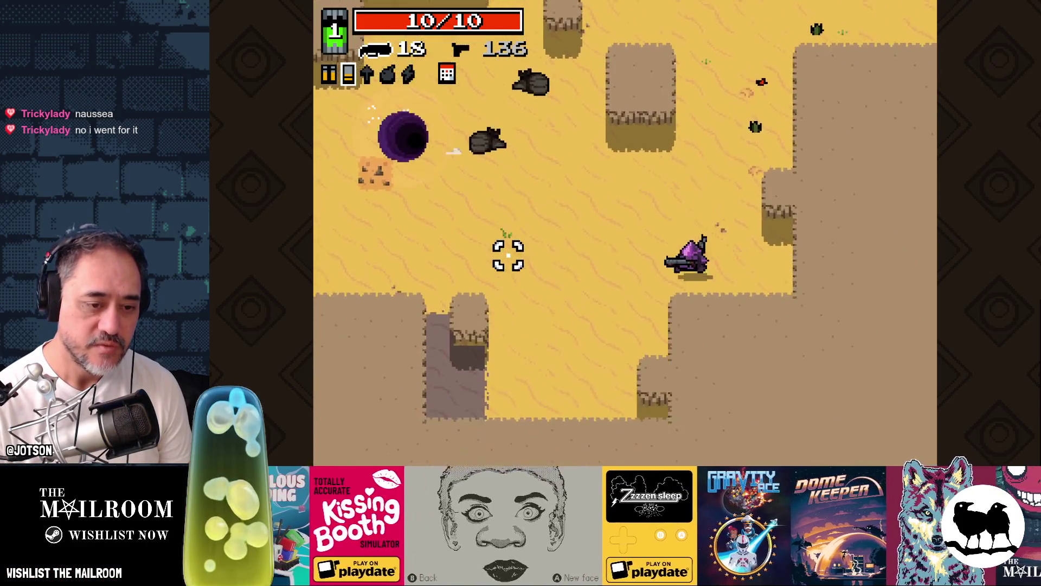
pyautogui.press('s')
pyautogui.press('a')
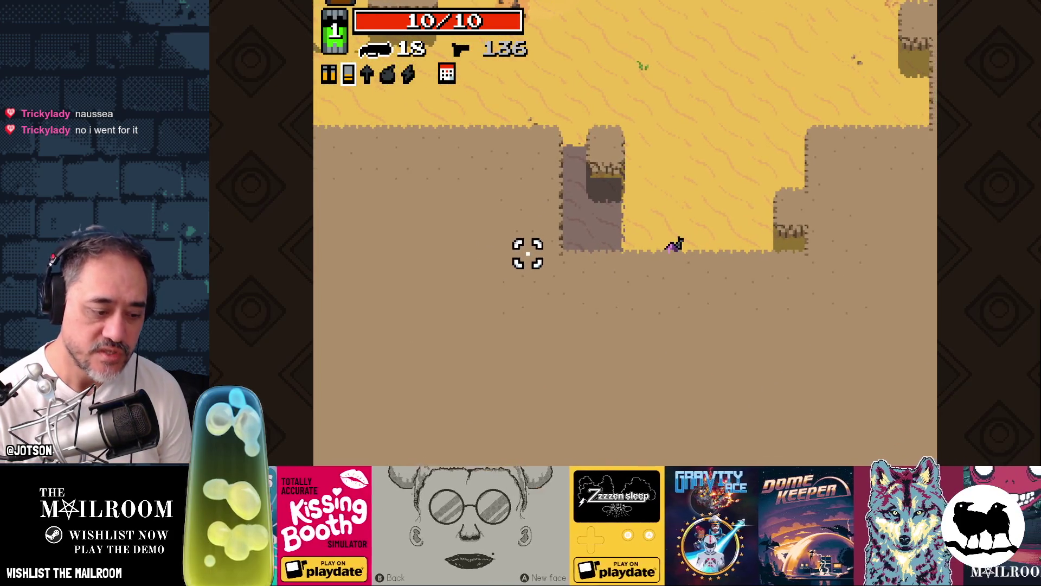
pyautogui.press('a')
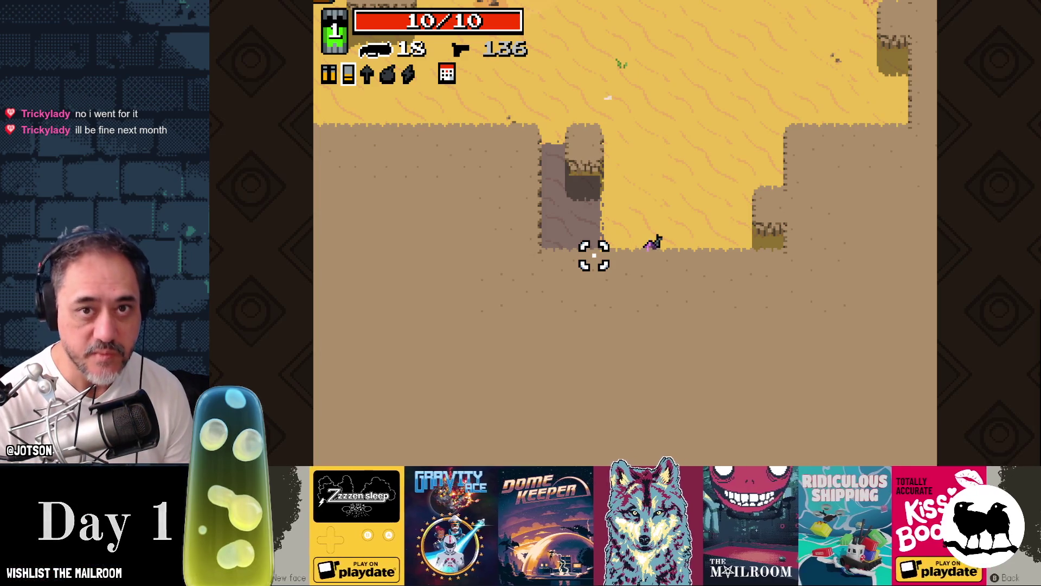
# - Shoot the bandits while moving up through the bone-arch area
pyautogui.press('w')
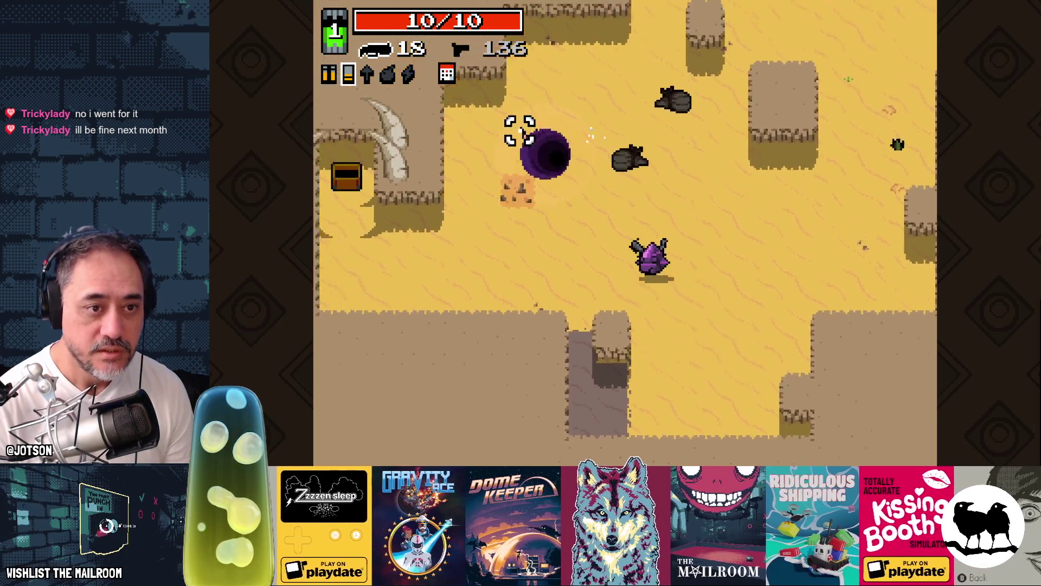
pyautogui.press('space')
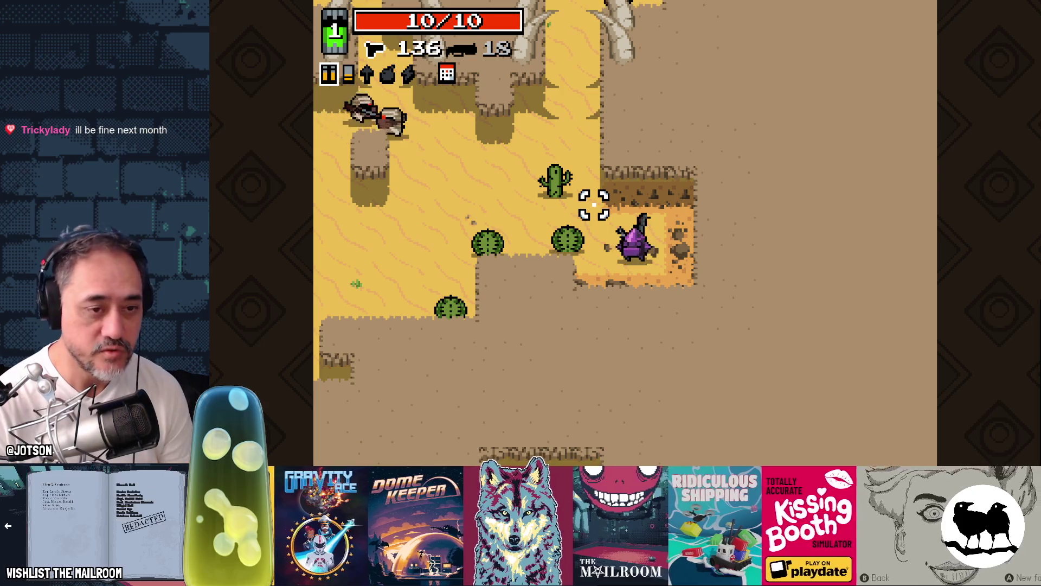
pyautogui.press('a')
pyautogui.click(476, 179)
pyautogui.press('w')
pyautogui.click(554, 105)
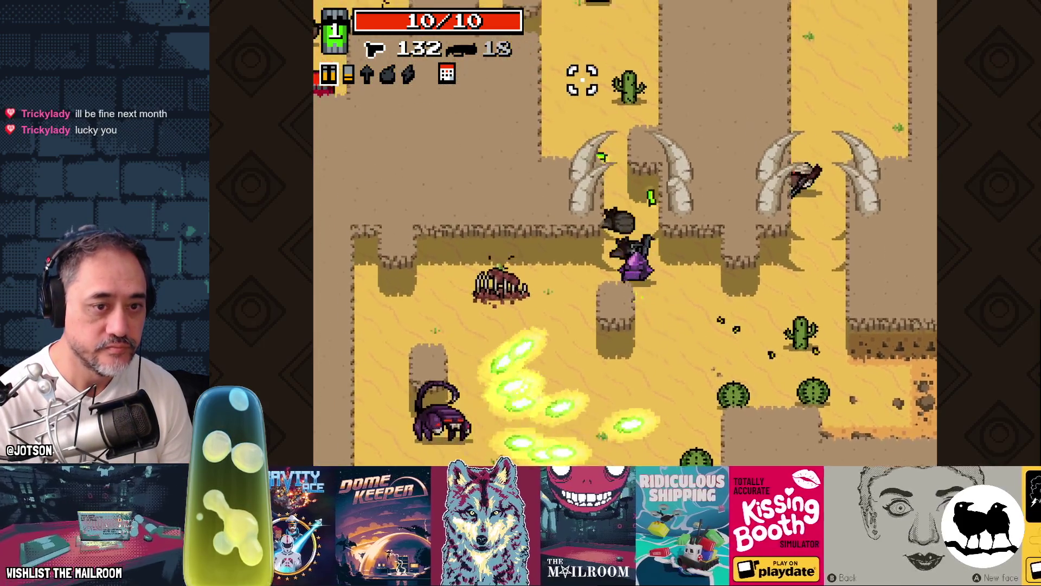
pyautogui.press('w')
pyautogui.click(566, 77)
pyautogui.click(467, 251)
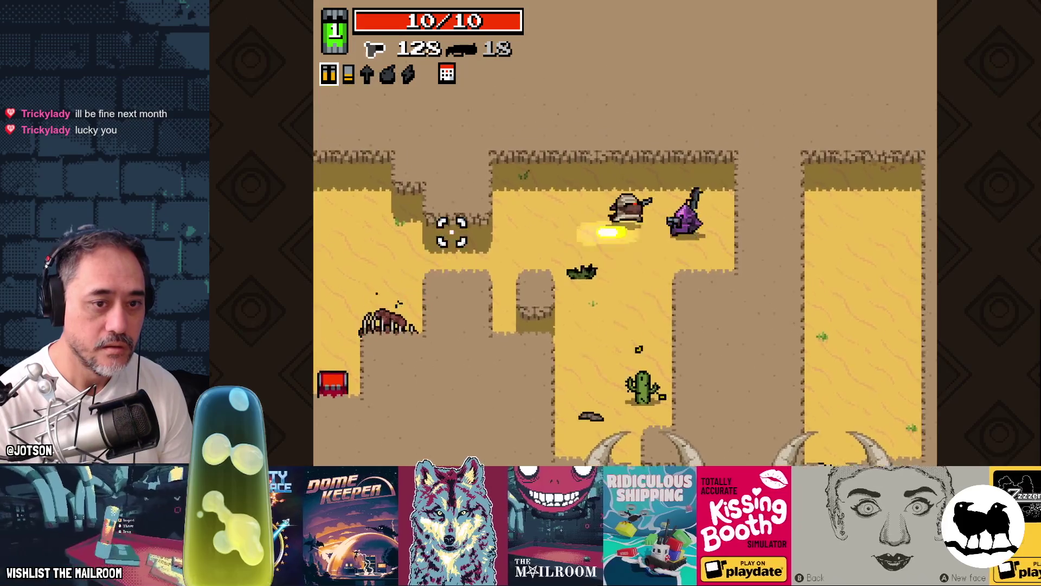
pyautogui.click(487, 231)
# - Collect the ammo pickup and finish the remaining bandits to reach level 2
pyautogui.press('a')
pyautogui.click(477, 197)
pyautogui.click(488, 205)
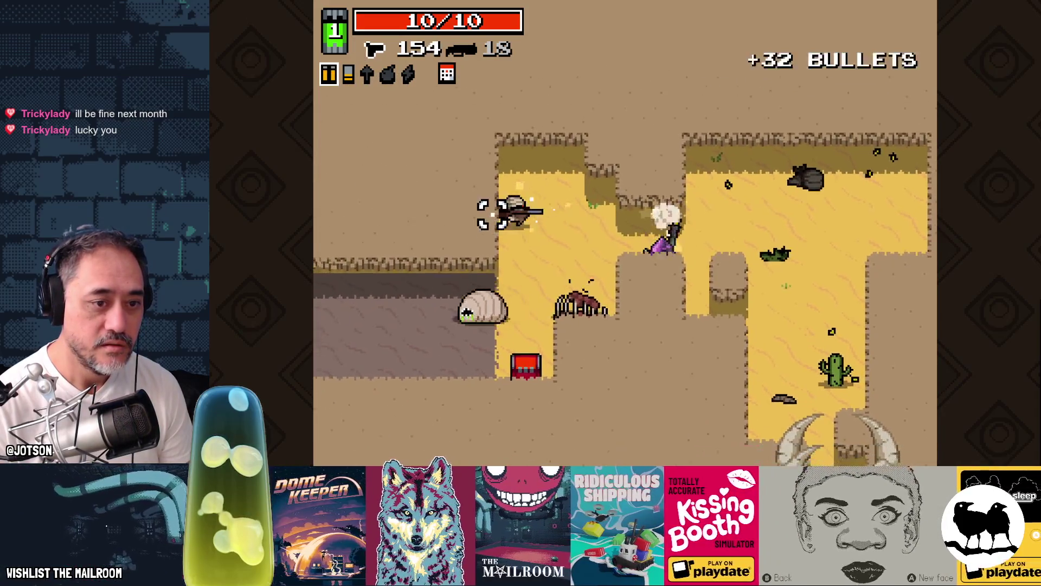
pyautogui.click(484, 179)
pyautogui.moveTo(490, 321)
pyautogui.mouseDown()
pyautogui.moveTo(692, 332)
pyautogui.moveTo(527, 354)
pyautogui.moveTo(497, 302)
pyautogui.moveTo(507, 341)
pyautogui.moveTo(498, 328)
pyautogui.mouseUp()
pyautogui.moveTo(448, 216)
pyautogui.mouseDown()
pyautogui.moveTo(476, 216)
pyautogui.moveTo(489, 232)
pyautogui.moveTo(597, 225)
pyautogui.moveTo(499, 222)
pyautogui.moveTo(477, 206)
pyautogui.mouseUp()
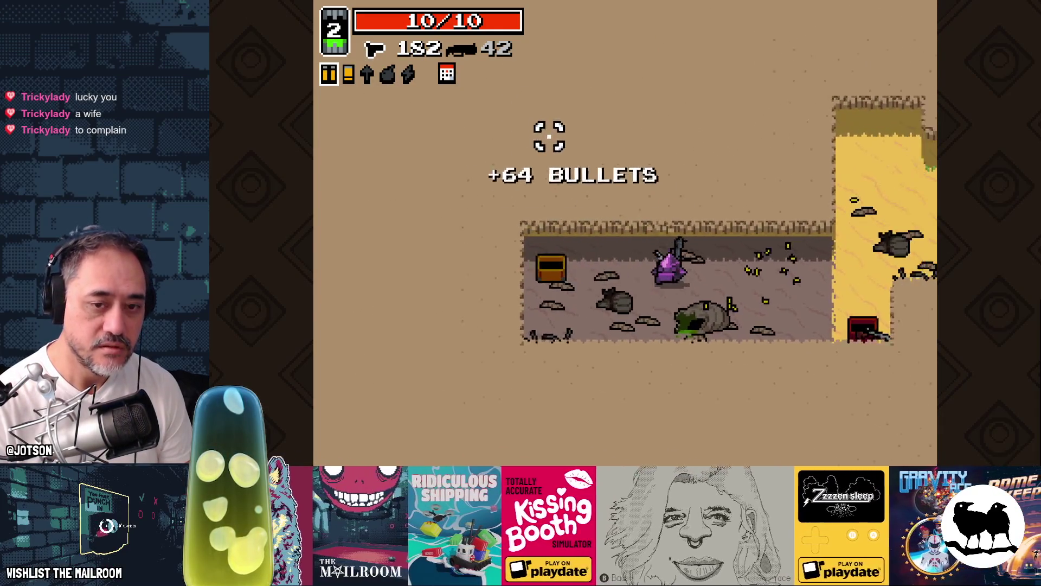
# - Fight through the desert corridor, shooting the enemies below including the exploding one
pyautogui.press('d')
pyautogui.press('d')
pyautogui.press('w')
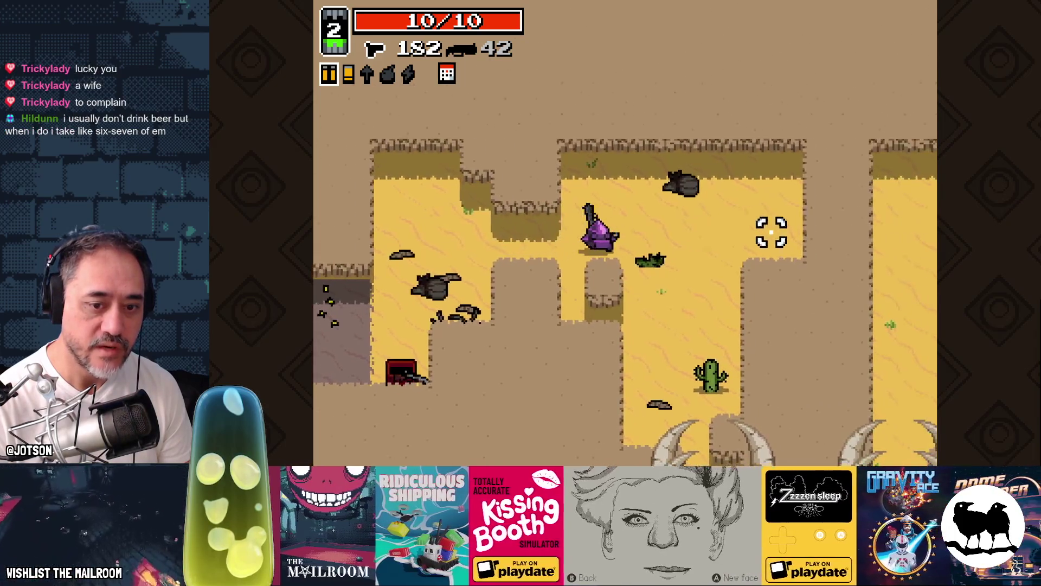
pyautogui.press('s')
pyautogui.press('d')
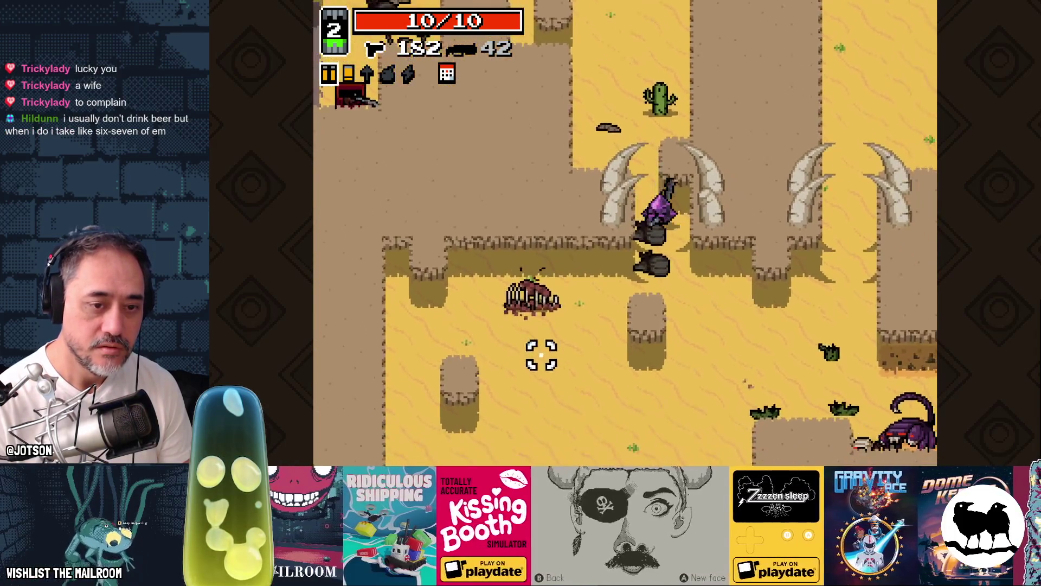
pyautogui.press('s')
pyautogui.click(541, 356)
pyautogui.press('a')
pyautogui.click(488, 279)
pyautogui.click(488, 319)
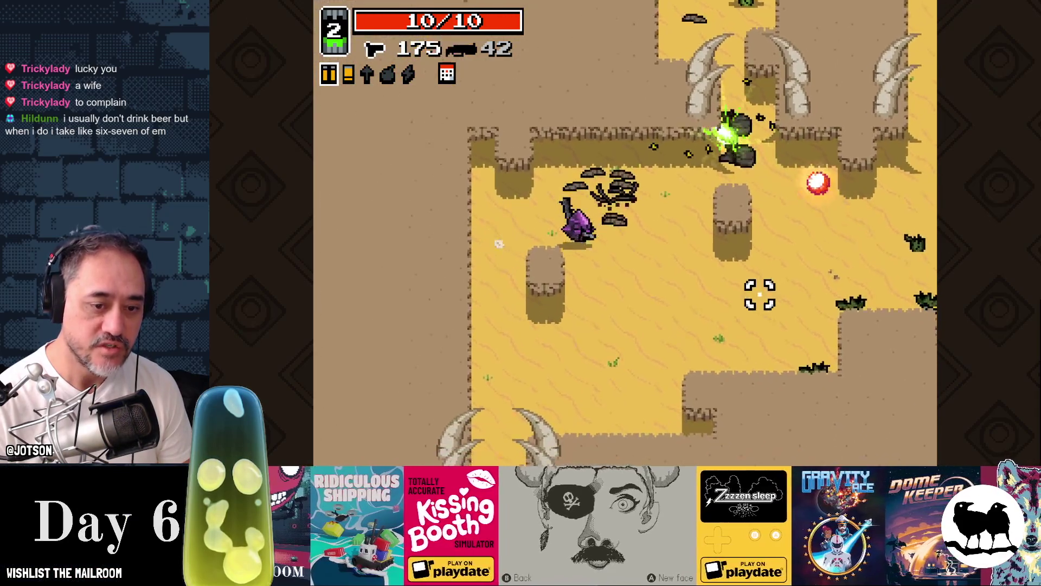
pyautogui.press('s')
pyautogui.press('d')
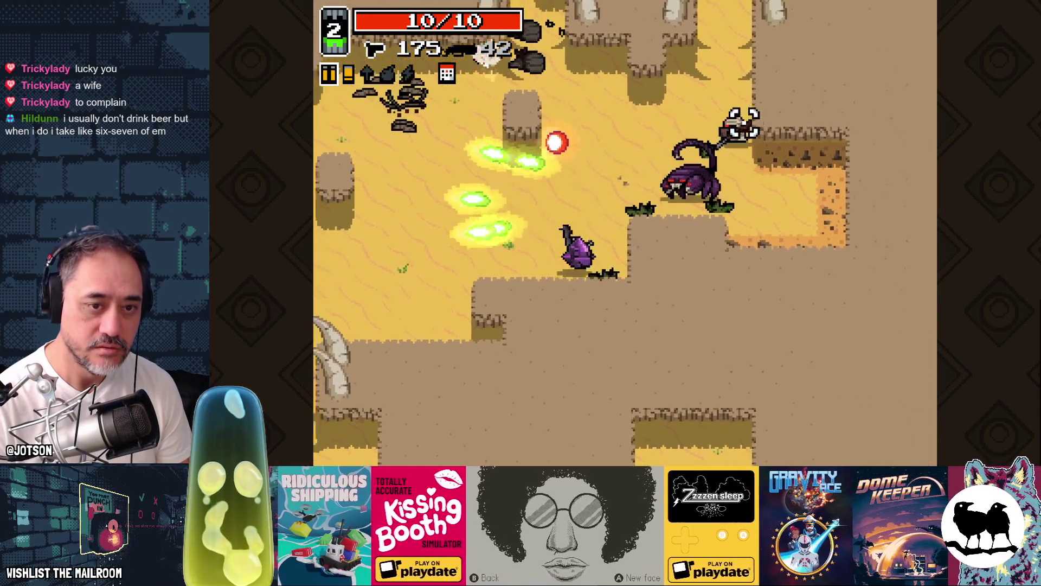
# - Shoot the scorpion, collect the shells and clear the last enemies of the level
pyautogui.press('w')
pyautogui.click(743, 122)
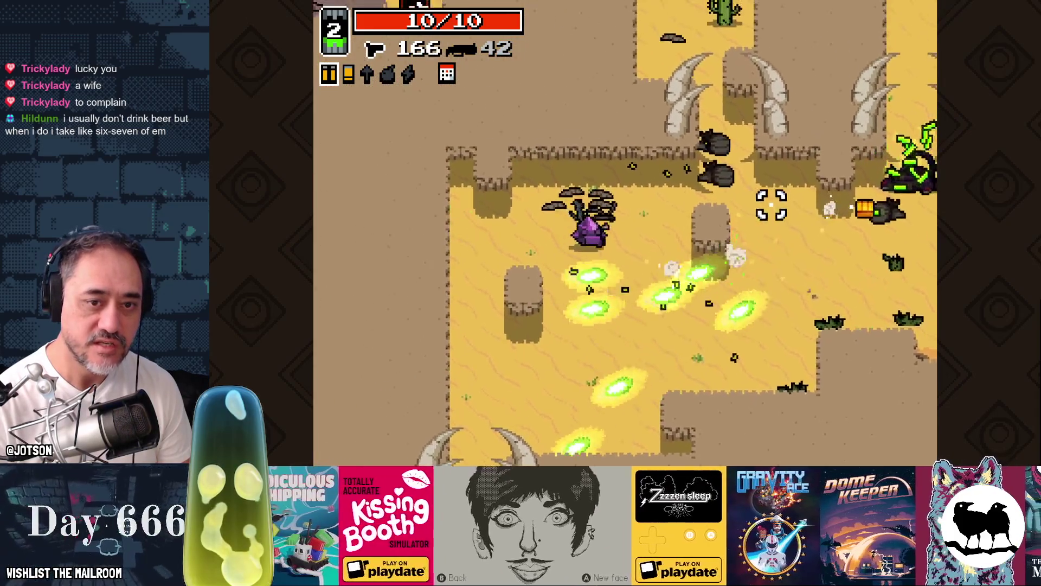
pyautogui.press('d')
pyautogui.press('w')
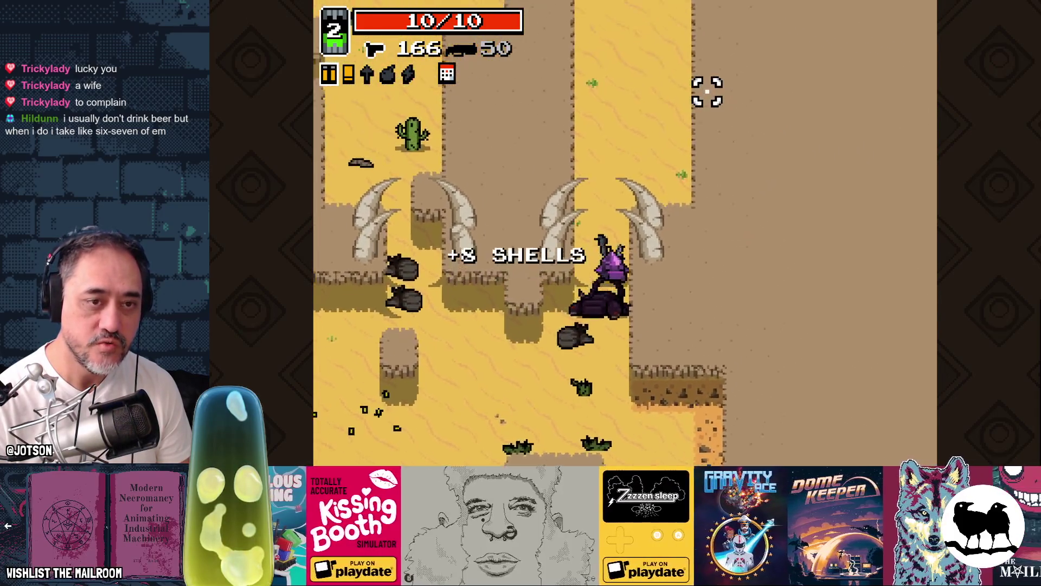
pyautogui.press('w')
pyautogui.press('s')
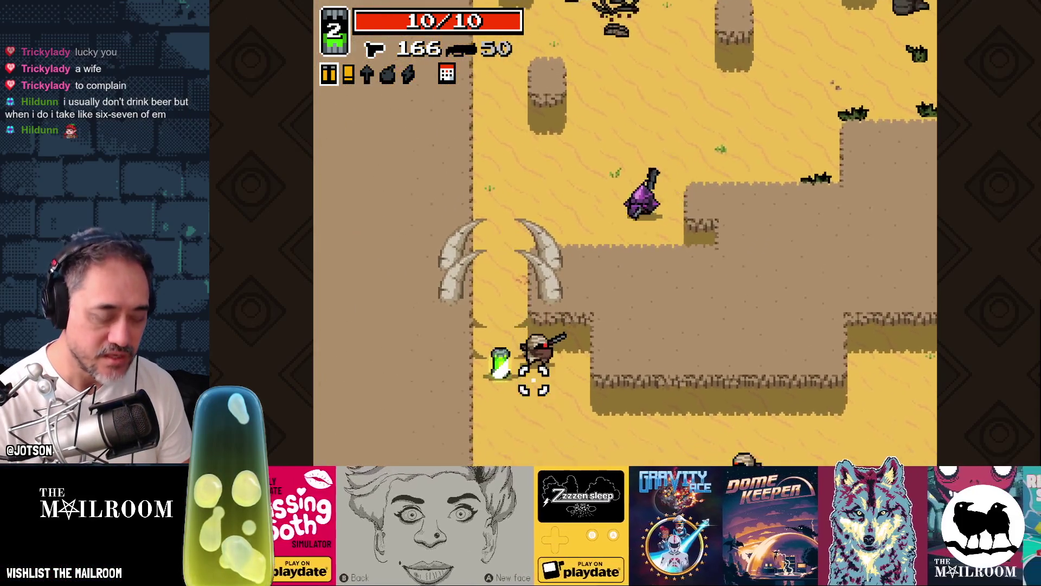
pyautogui.click(776, 273)
pyautogui.moveTo(776, 272)
pyautogui.mouseDown()
pyautogui.moveTo(727, 263)
pyautogui.moveTo(769, 260)
pyautogui.moveTo(792, 297)
pyautogui.moveTo(751, 332)
pyautogui.mouseUp()
pyautogui.press('d')
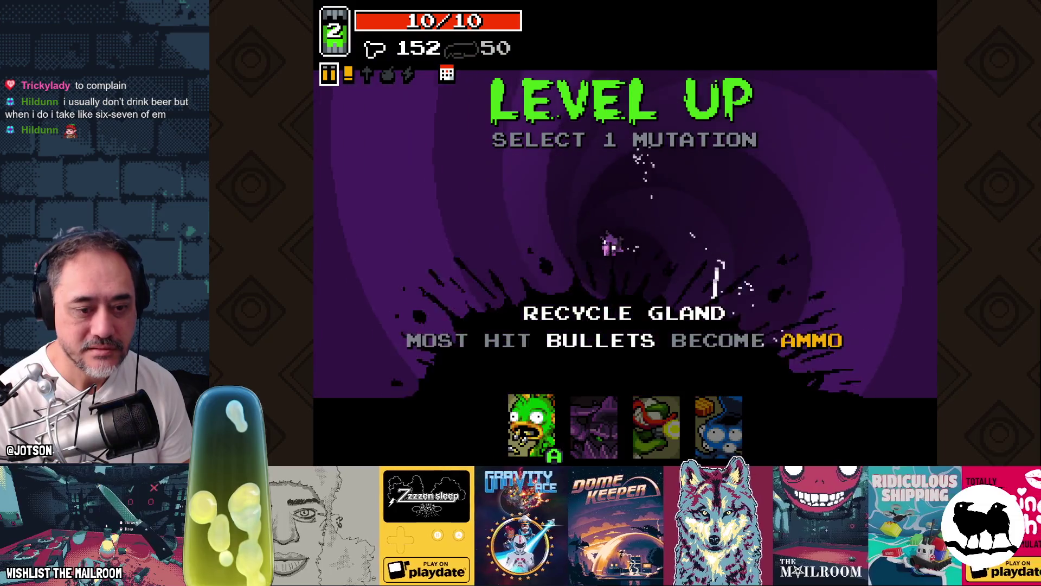
# - Take the Recycle Gland mutation and fire on the maggots at the start of area 1-3
pyautogui.click(532, 425)
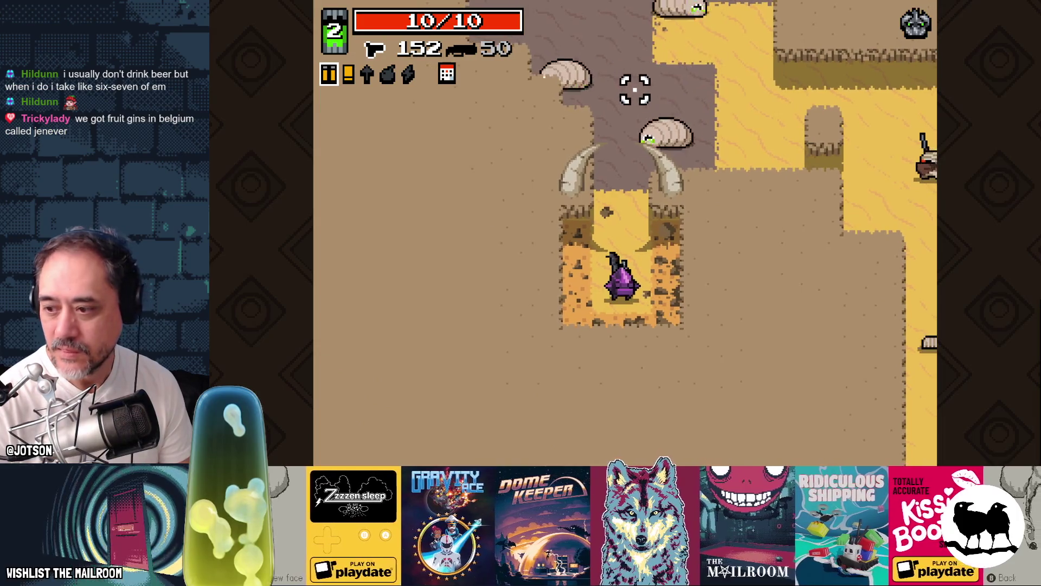
pyautogui.press('a')
pyautogui.moveTo(648, 93)
pyautogui.mouseDown()
pyautogui.moveTo(653, 76)
pyautogui.moveTo(637, 62)
pyautogui.mouseUp()
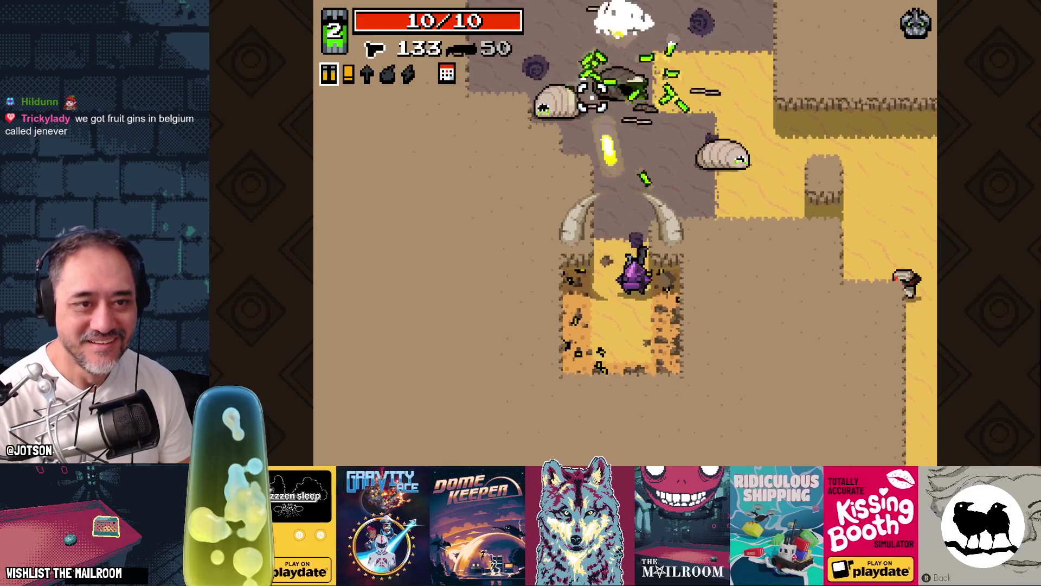
pyautogui.press('d')
pyautogui.moveTo(596, 101)
pyautogui.mouseDown()
pyautogui.moveTo(546, 98)
pyautogui.moveTo(504, 140)
pyautogui.moveTo(564, 206)
pyautogui.moveTo(500, 204)
pyautogui.mouseUp()
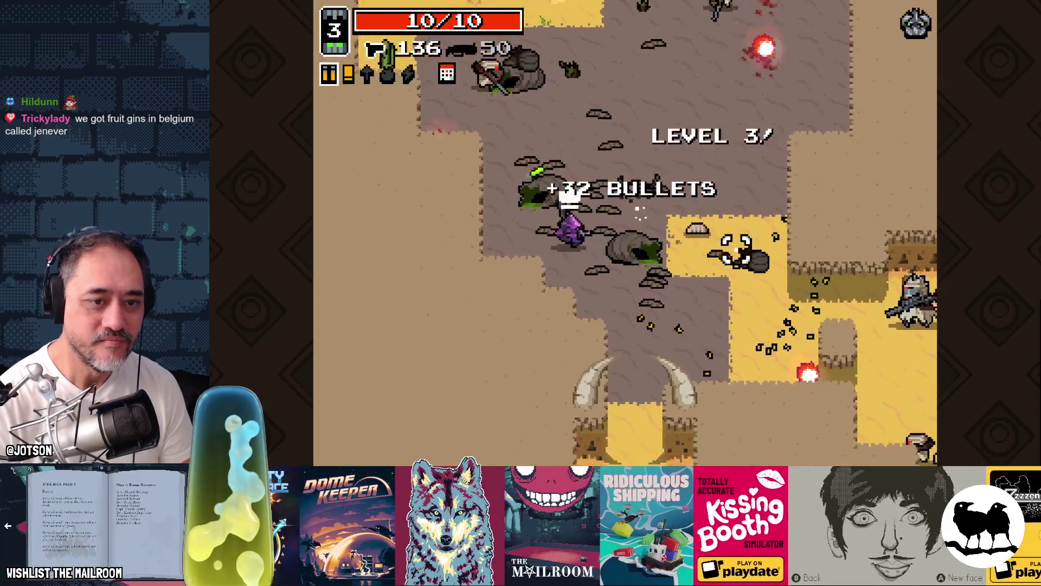
# - Shoot the bandits and collect the ammo drops while moving down the corridor
pyautogui.moveTo(779, 199)
pyautogui.mouseDown()
pyautogui.moveTo(767, 309)
pyautogui.moveTo(588, 383)
pyautogui.moveTo(728, 349)
pyautogui.mouseUp()
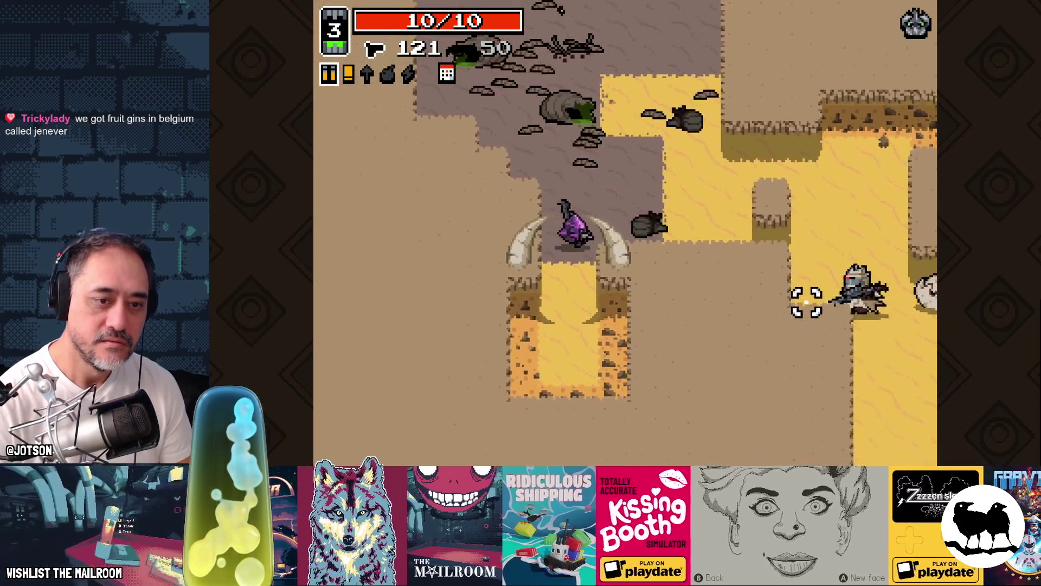
pyautogui.click(632, 315)
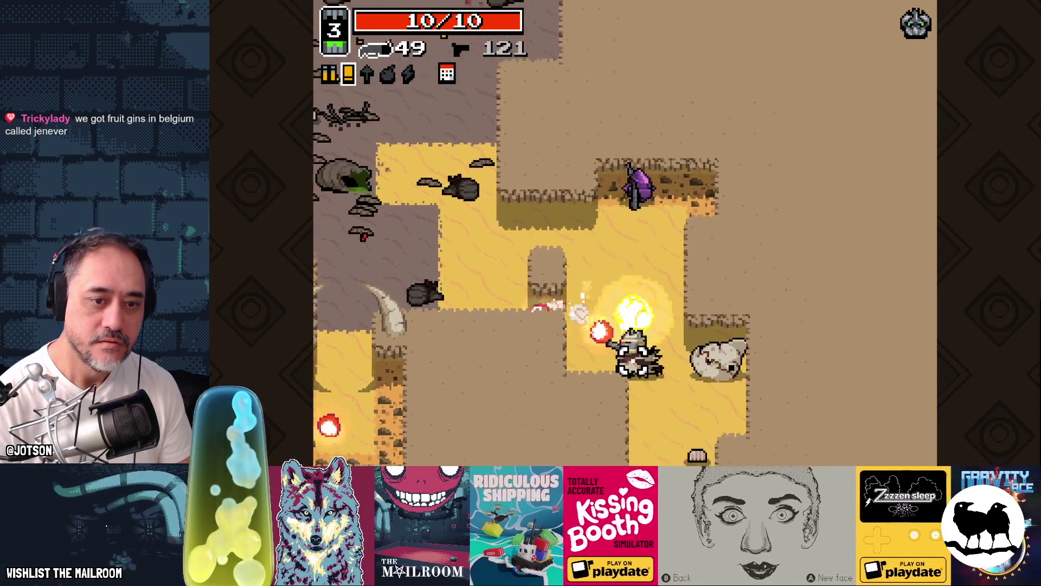
pyautogui.click(640, 370)
pyautogui.click(678, 359)
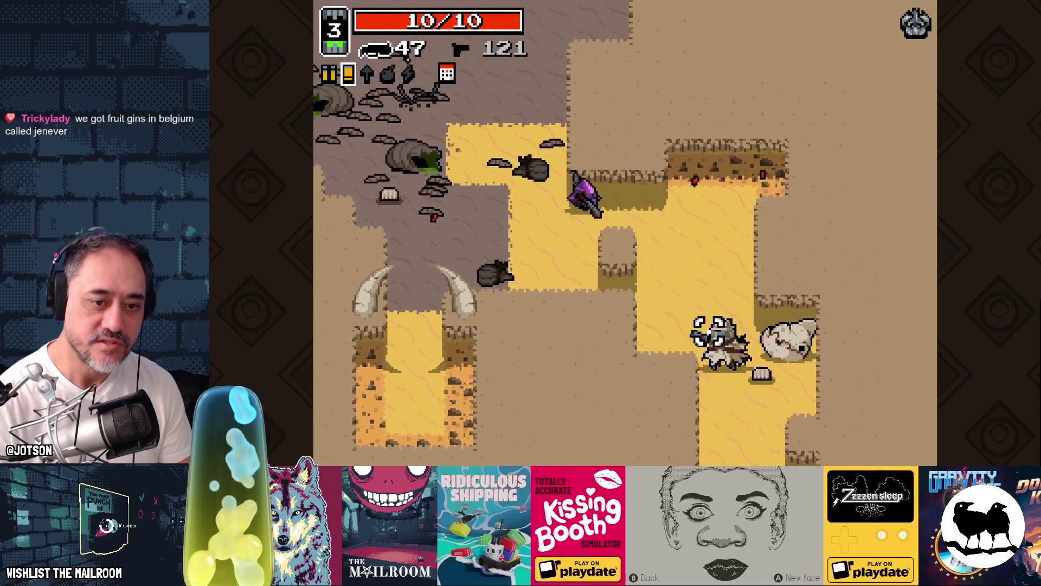
pyautogui.click(728, 351)
pyautogui.press('s')
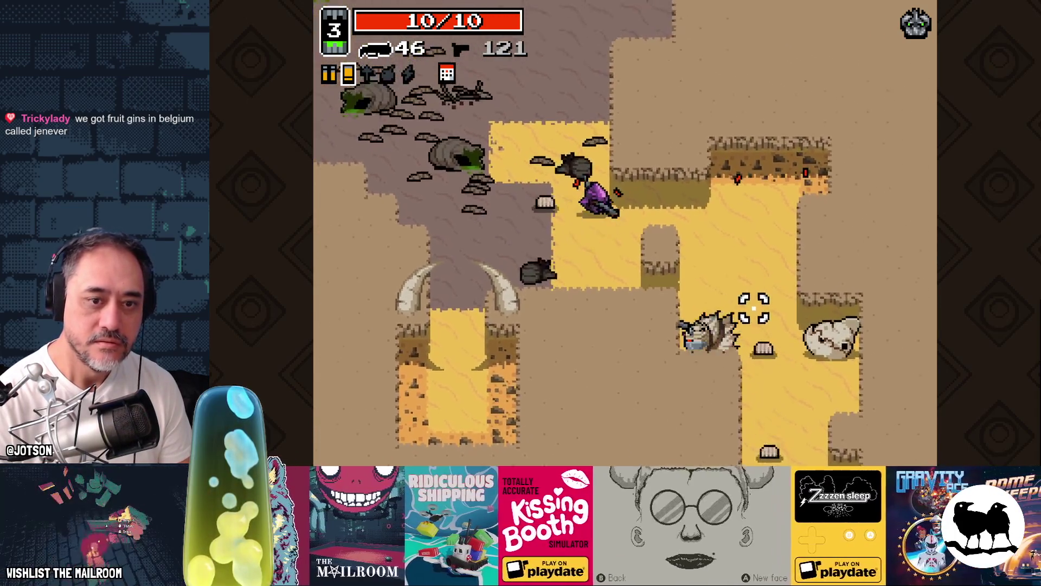
pyautogui.click(704, 343)
pyautogui.click(532, 316)
pyautogui.press('s')
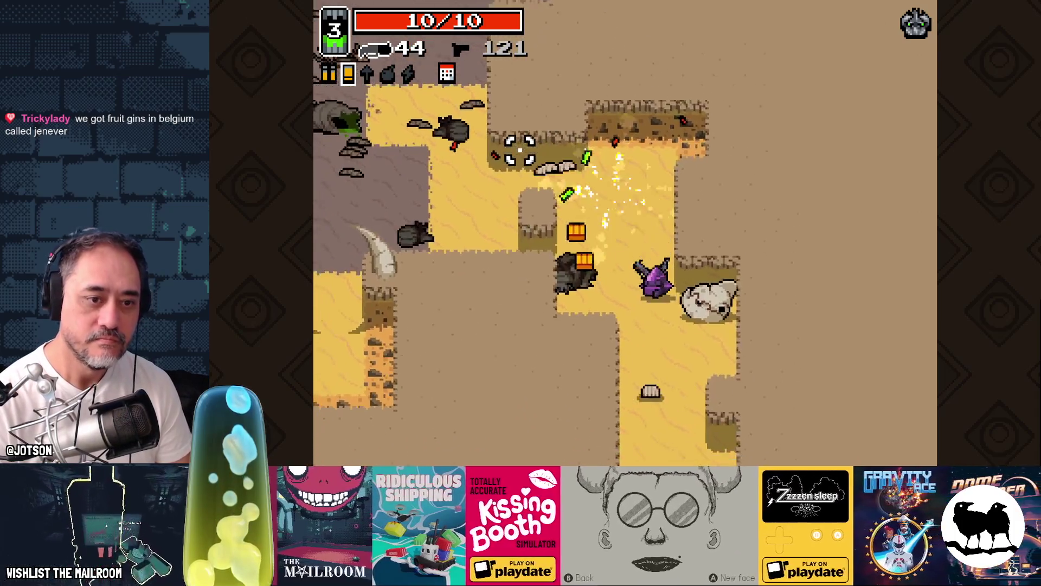
pyautogui.press('space')
pyautogui.click(594, 367)
pyautogui.press('s')
pyautogui.click(593, 367)
pyautogui.click(604, 372)
pyautogui.click(616, 377)
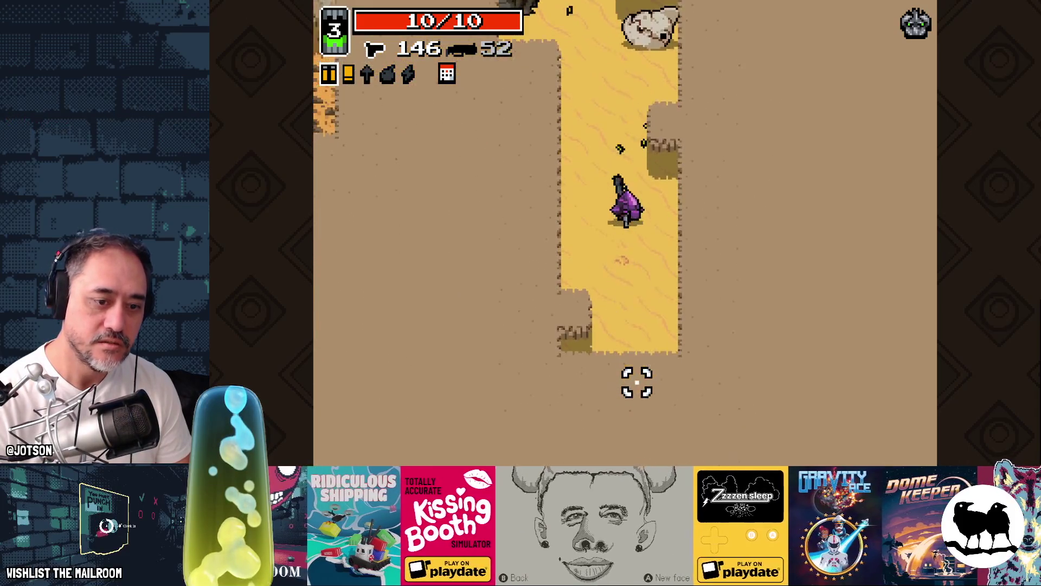
# - Head up into the sandy area, alternating shotgun and pistol fire on enemies and a scorpion
pyautogui.press('w')
pyautogui.press('w')
pyautogui.press('a')
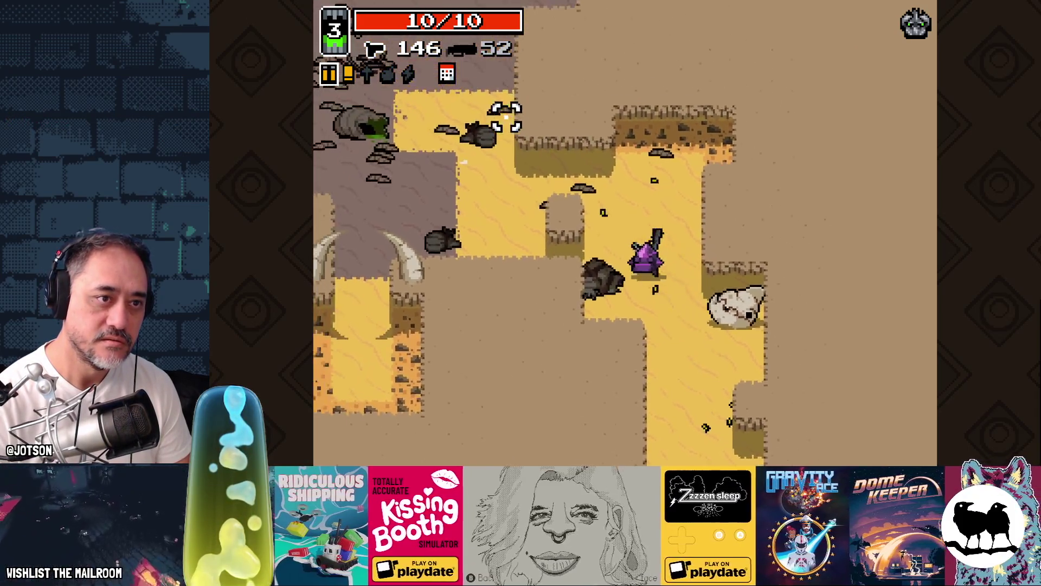
pyautogui.click(462, 157)
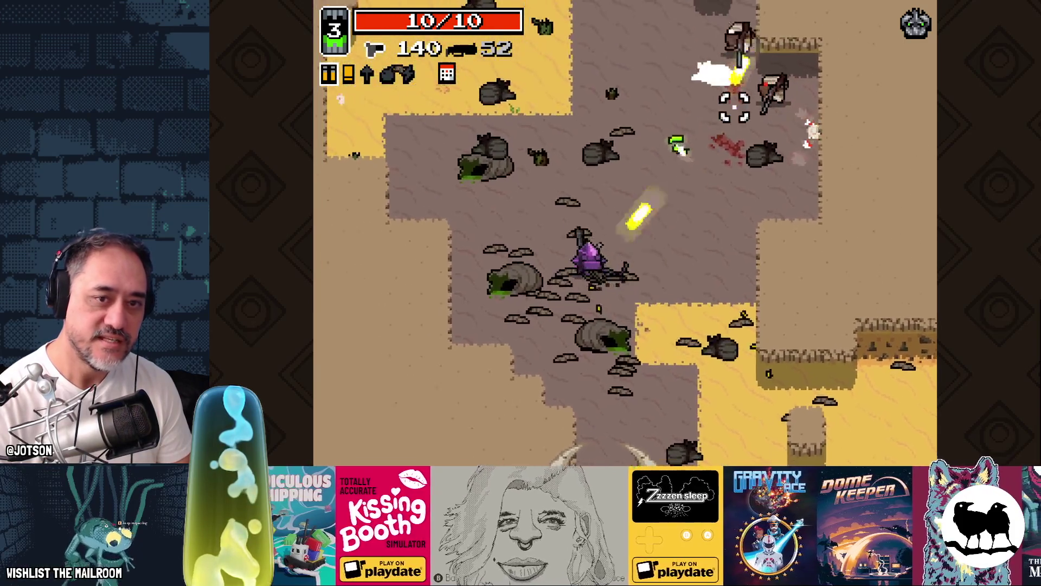
pyautogui.press('w')
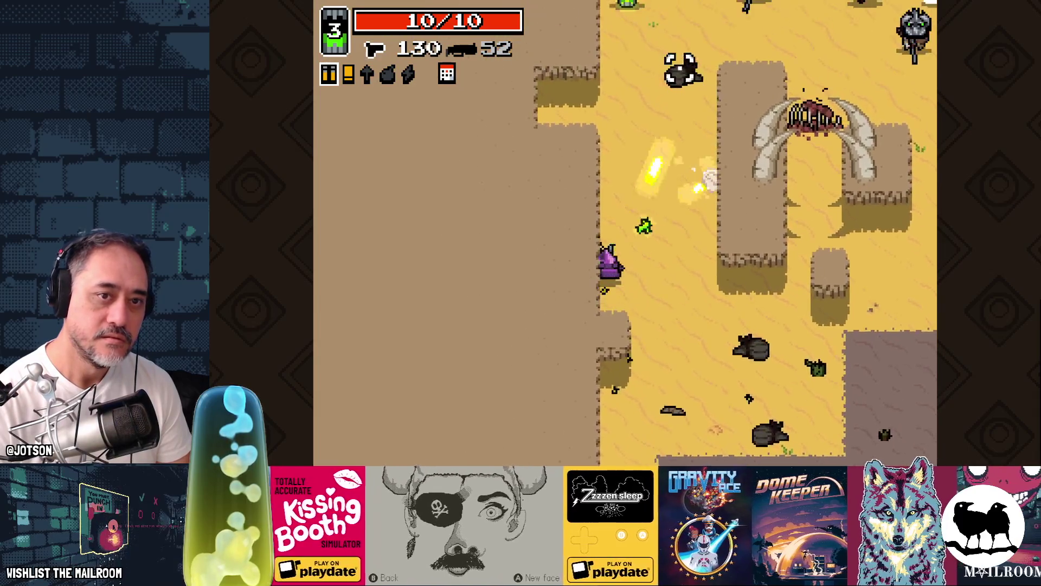
pyautogui.click(651, 152)
pyautogui.press('s')
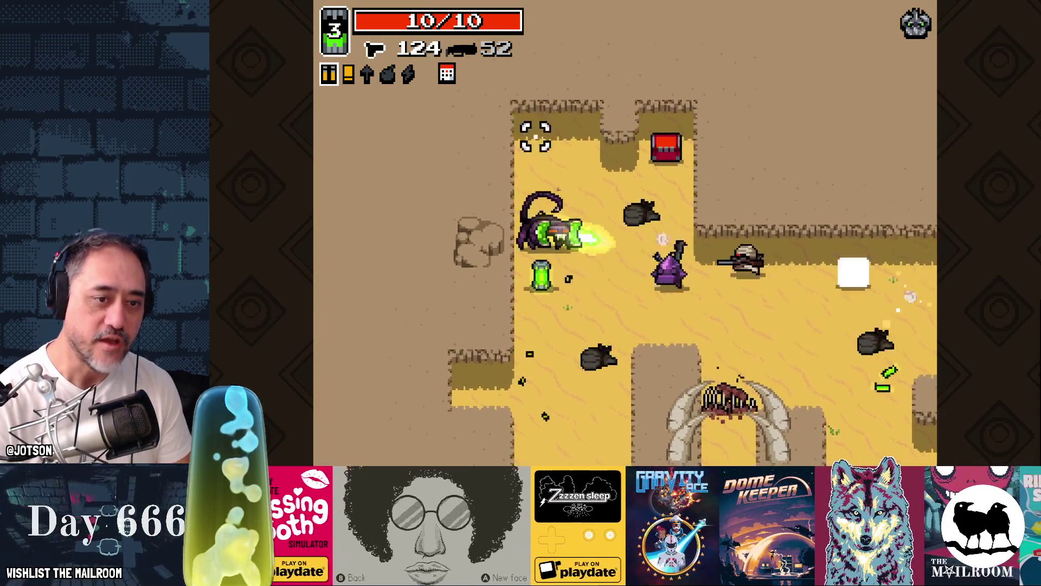
pyautogui.press('space')
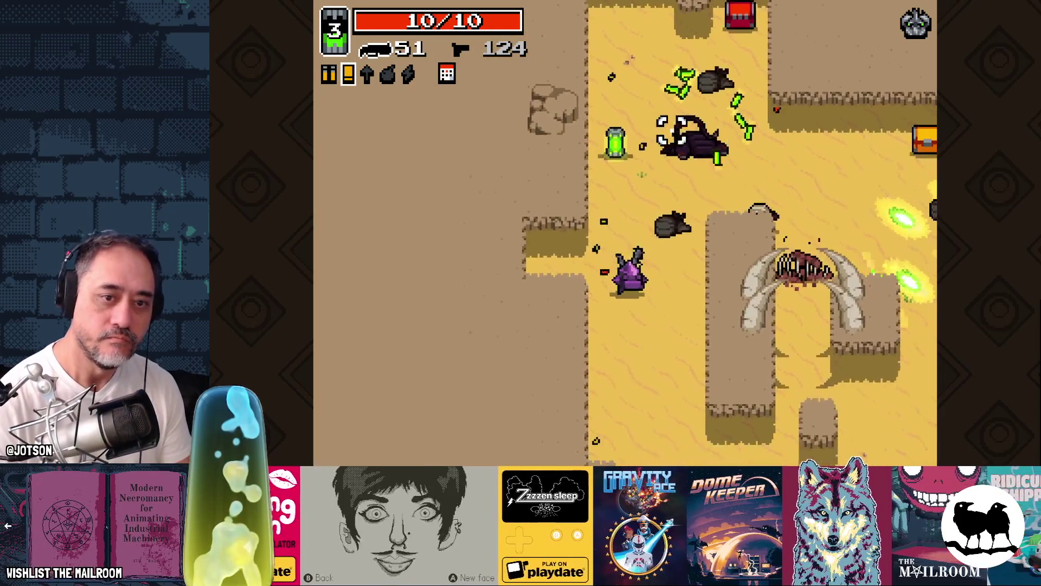
pyautogui.press('w')
pyautogui.click(735, 181)
pyautogui.press('space')
pyautogui.click(599, 365)
# - Grab the shell pickups to max shells at 55, then pause the Daily run
pyautogui.press('w')
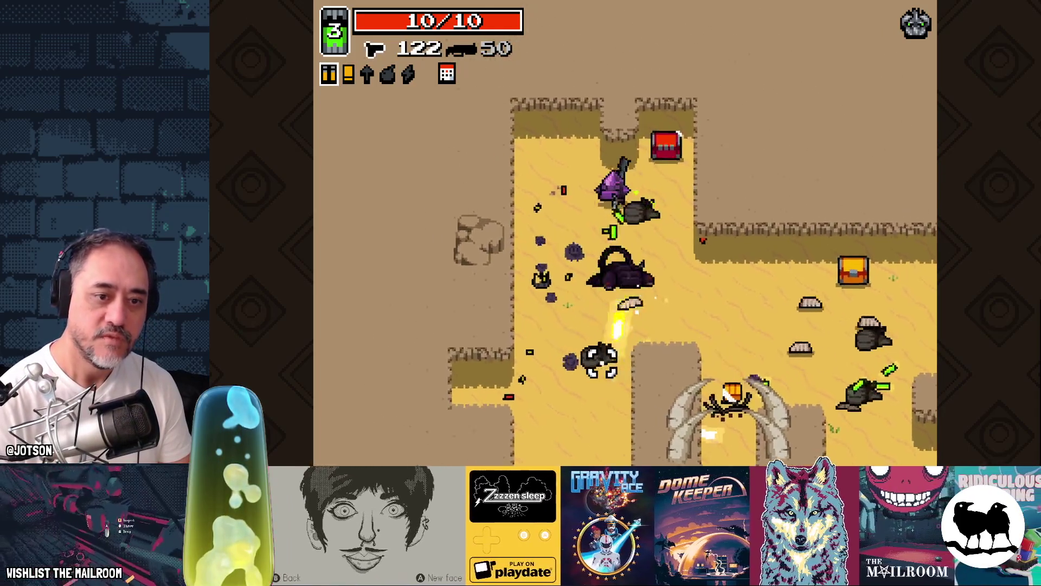
pyautogui.press('s')
pyautogui.press('d')
pyautogui.click(759, 325)
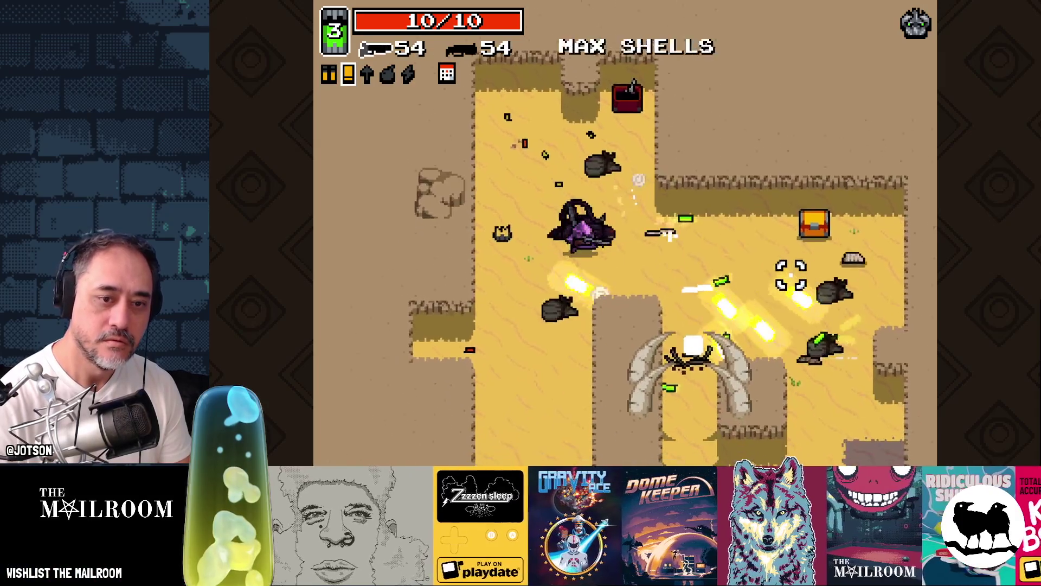
pyautogui.click(780, 276)
pyautogui.press('s')
pyautogui.press('d')
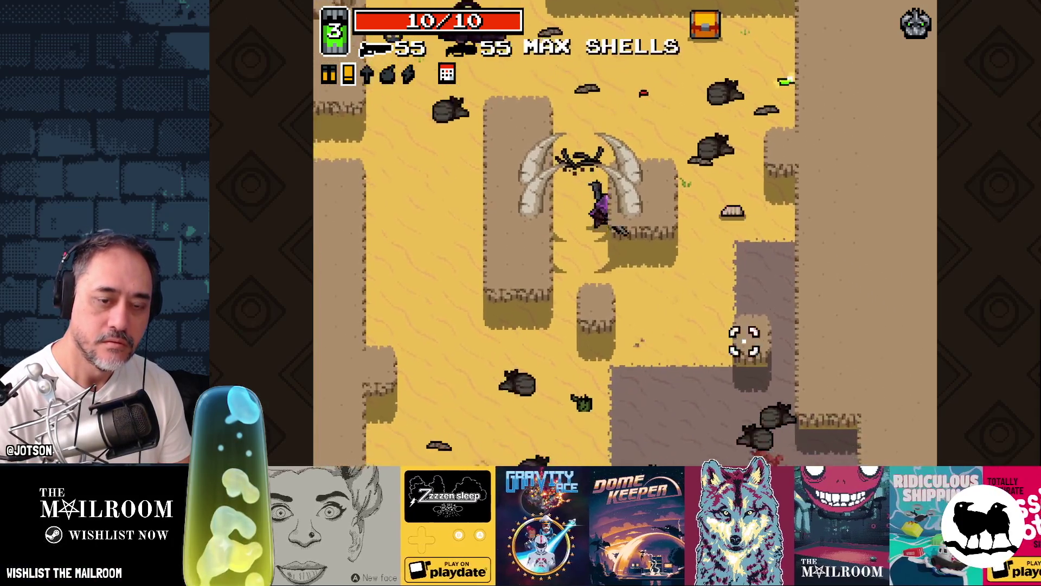
pyautogui.click(608, 98)
pyautogui.press('w')
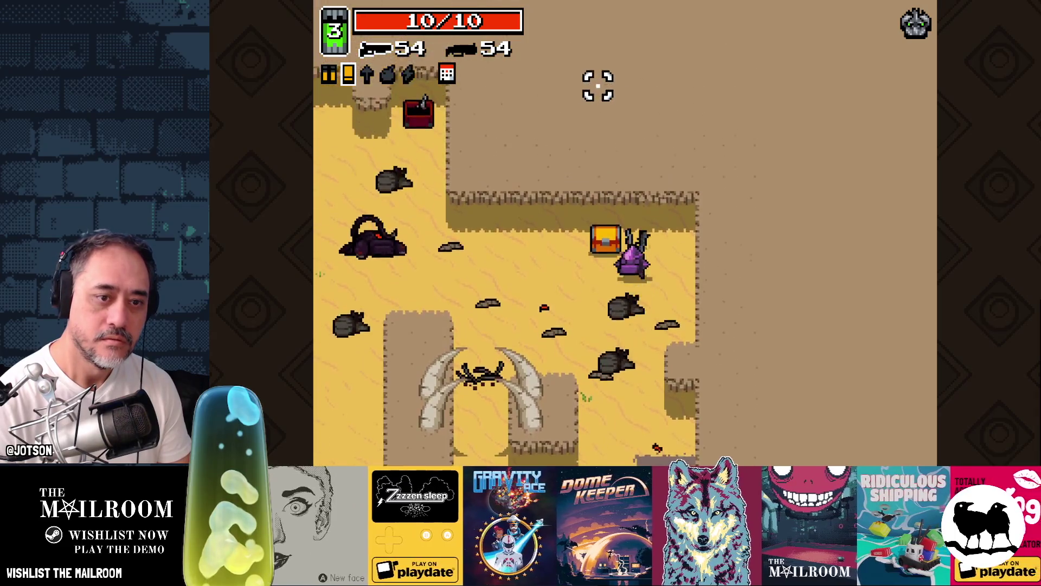
pyautogui.press('Escape')
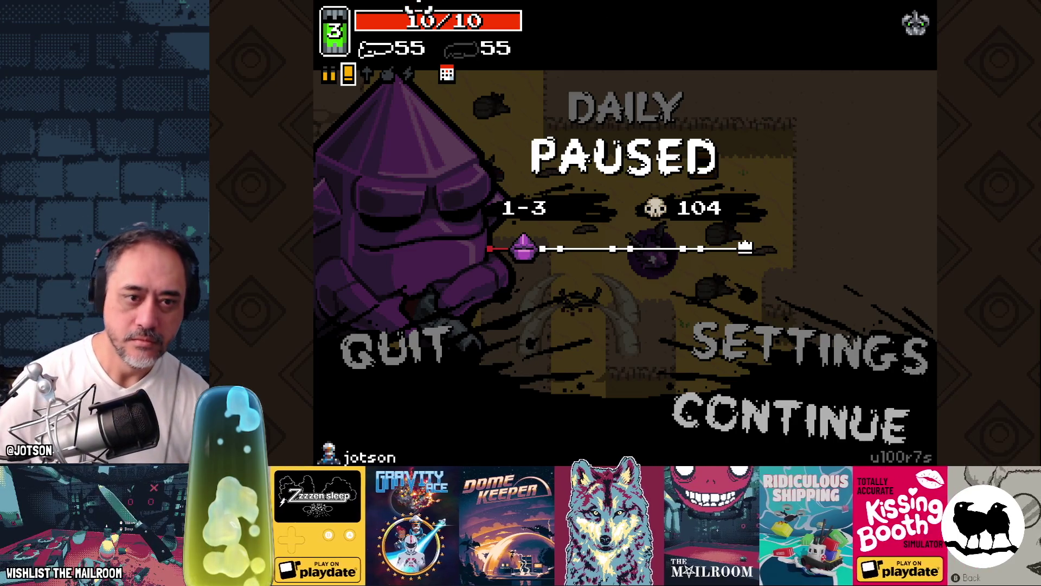
# - Switch Gamepad to ON with the Deck style under Settings > Controls, then back out to the run
pyautogui.click(750, 349)
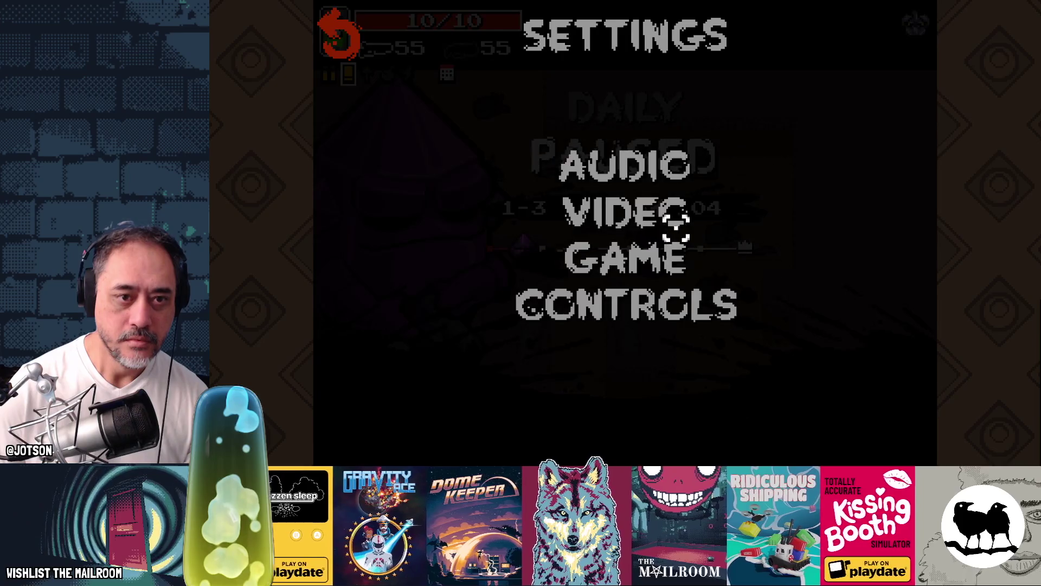
pyautogui.click(660, 301)
pyautogui.click(657, 186)
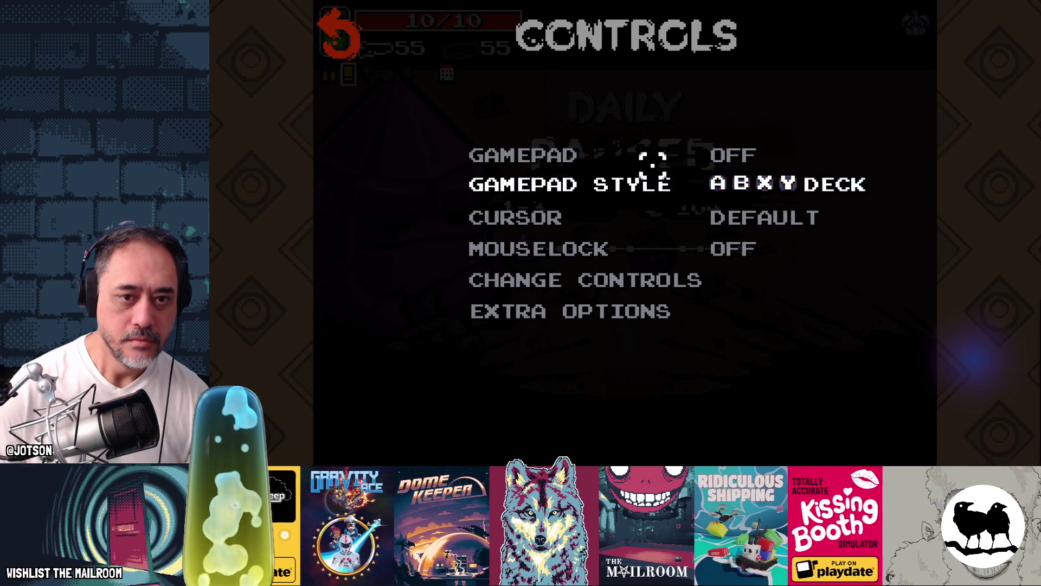
pyautogui.click(660, 155)
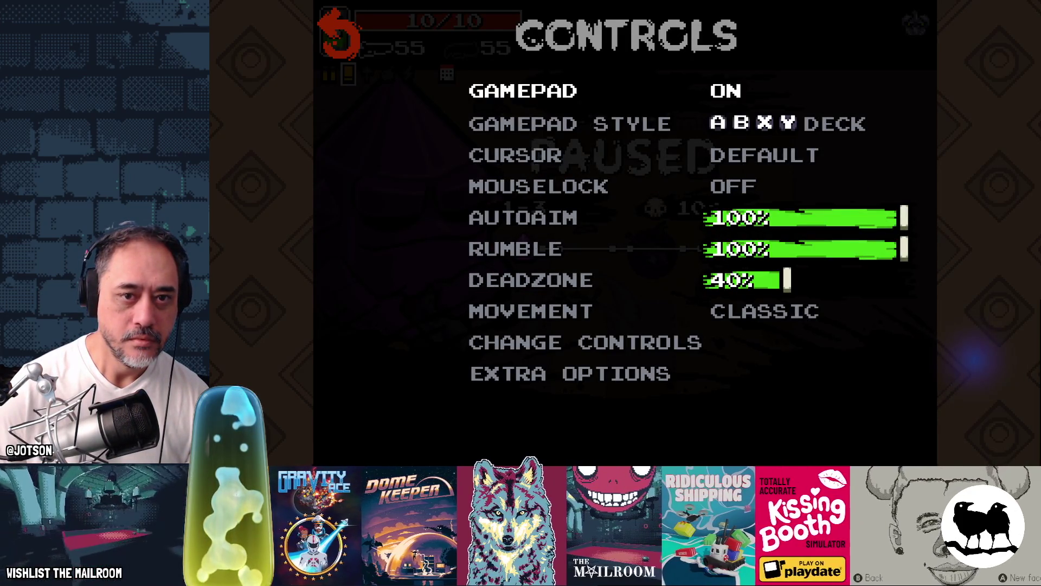
pyautogui.click(633, 147)
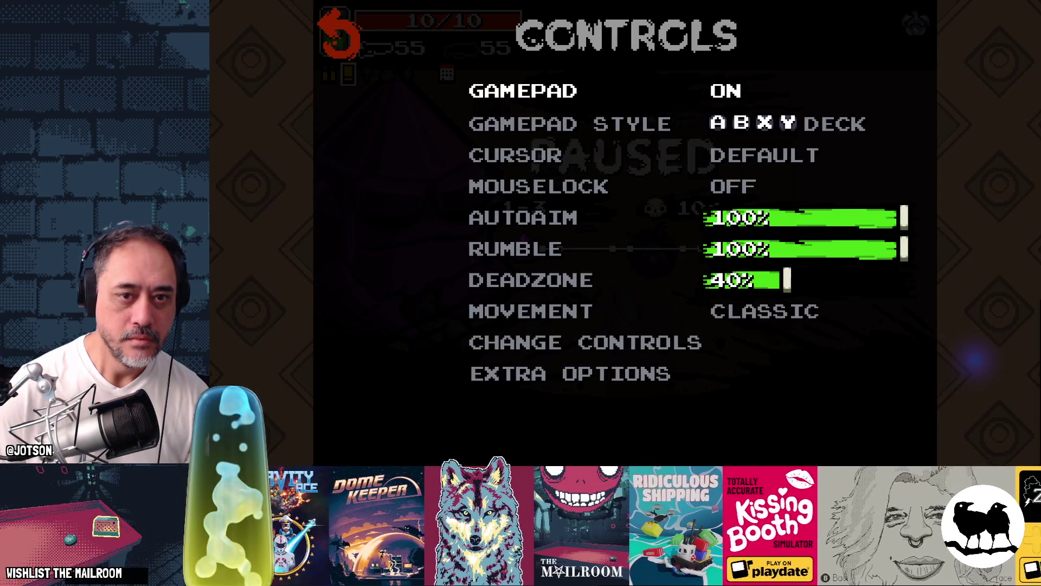
pyautogui.press('Escape')
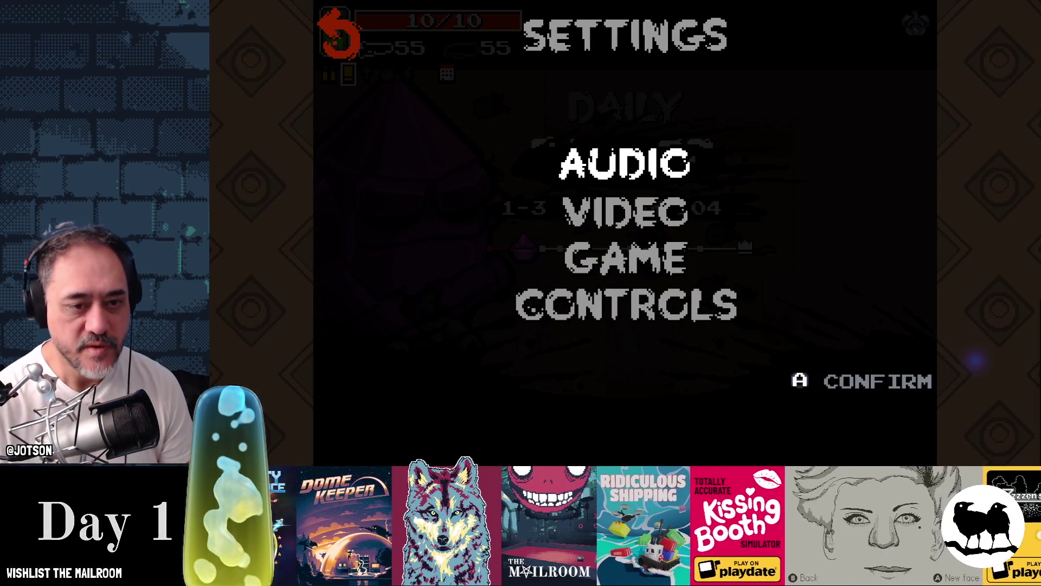
pyautogui.press('Down')
pyautogui.press('Down')
pyautogui.press('Escape')
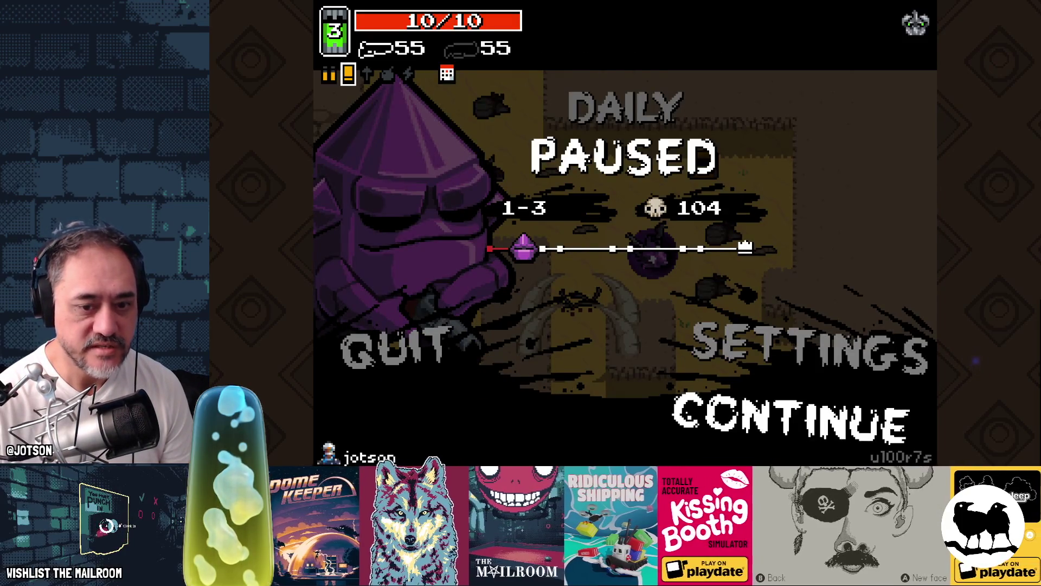
pyautogui.press('Escape')
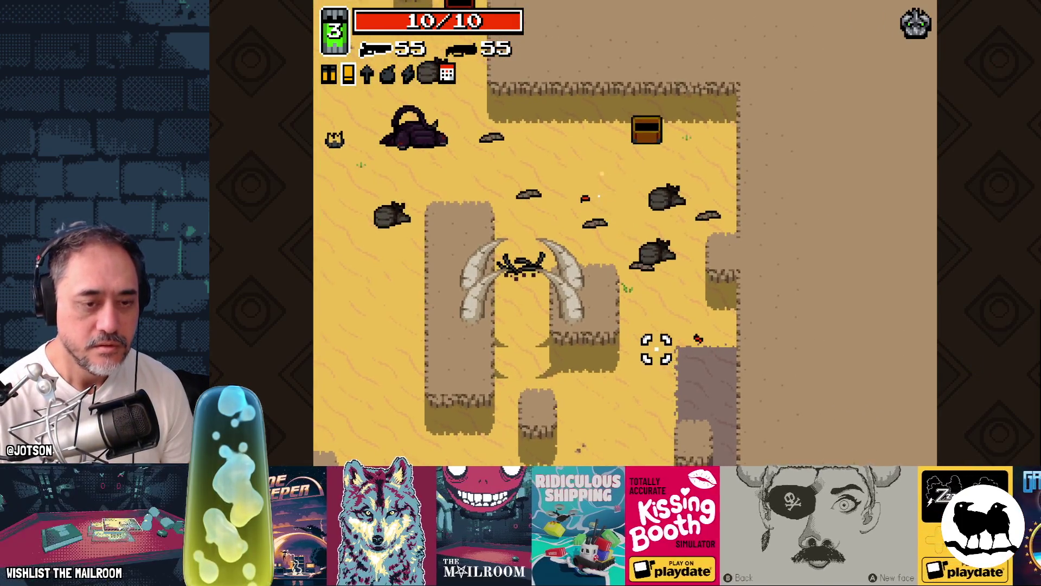
# - Compare Open Mind and Stress on the Level Up screen and take Stress
pyautogui.press('Right')
pyautogui.press('Right')
pyautogui.press('Right')
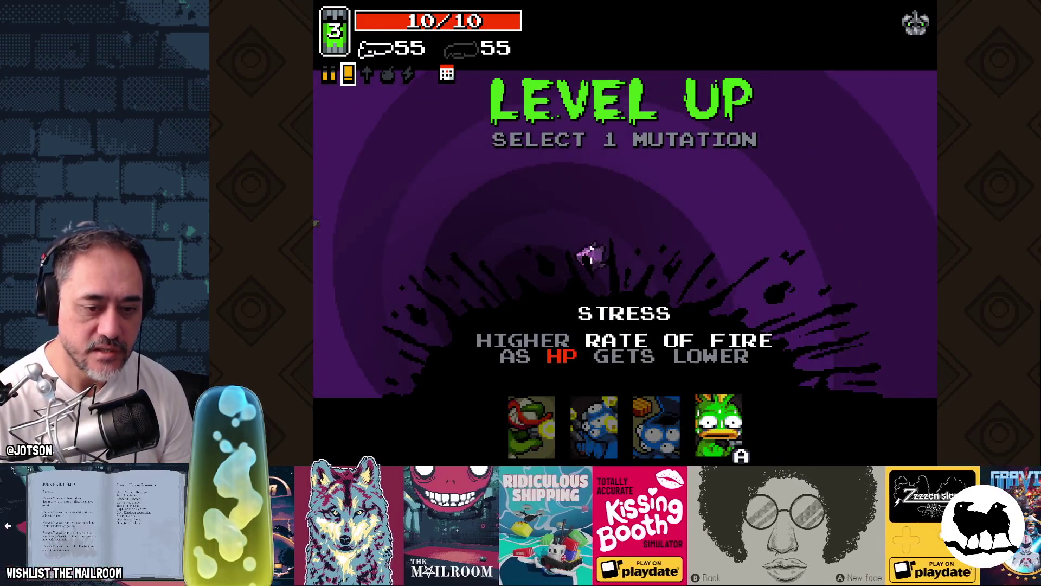
pyautogui.press('Left')
pyautogui.press('Right')
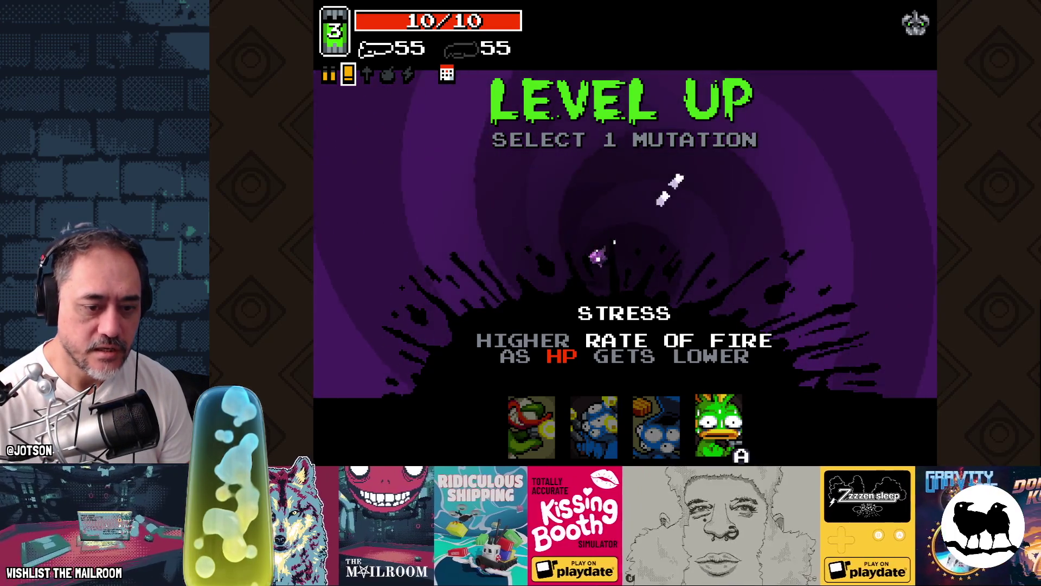
pyautogui.press('Return')
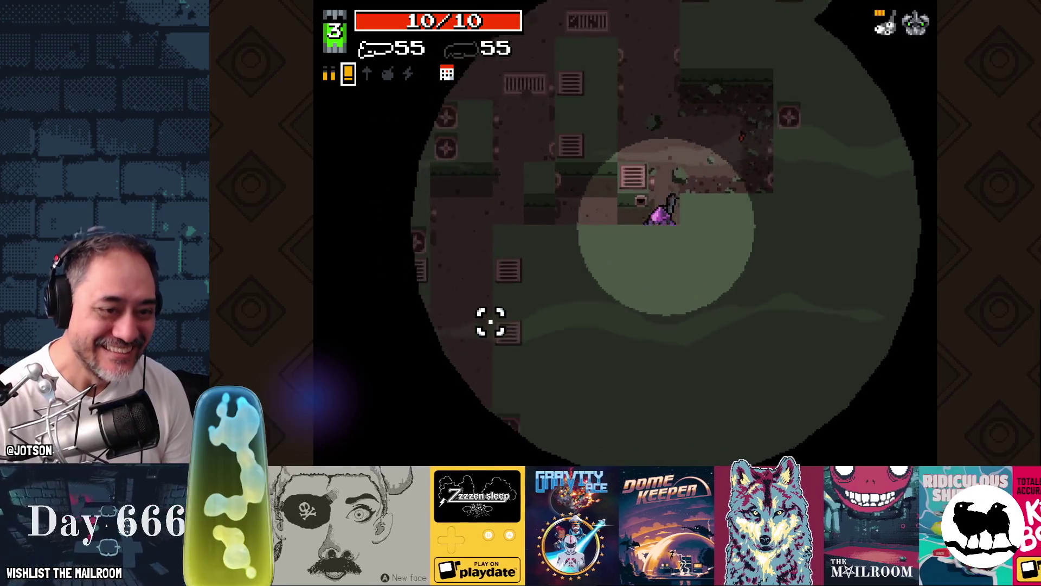
# - Shoot the enemies surrounding the character in the dark level
pyautogui.click(504, 210)
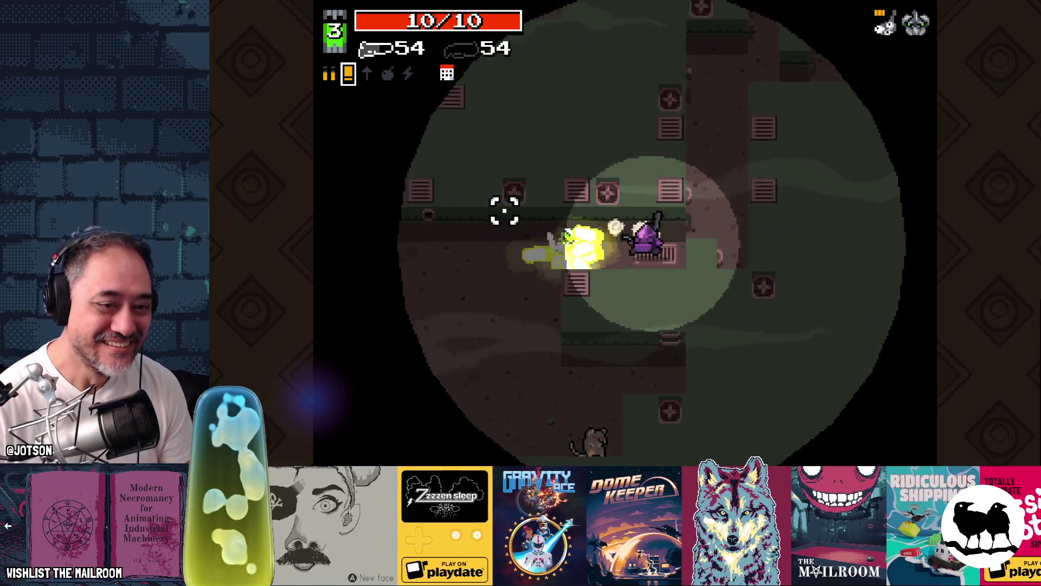
pyautogui.click(734, 321)
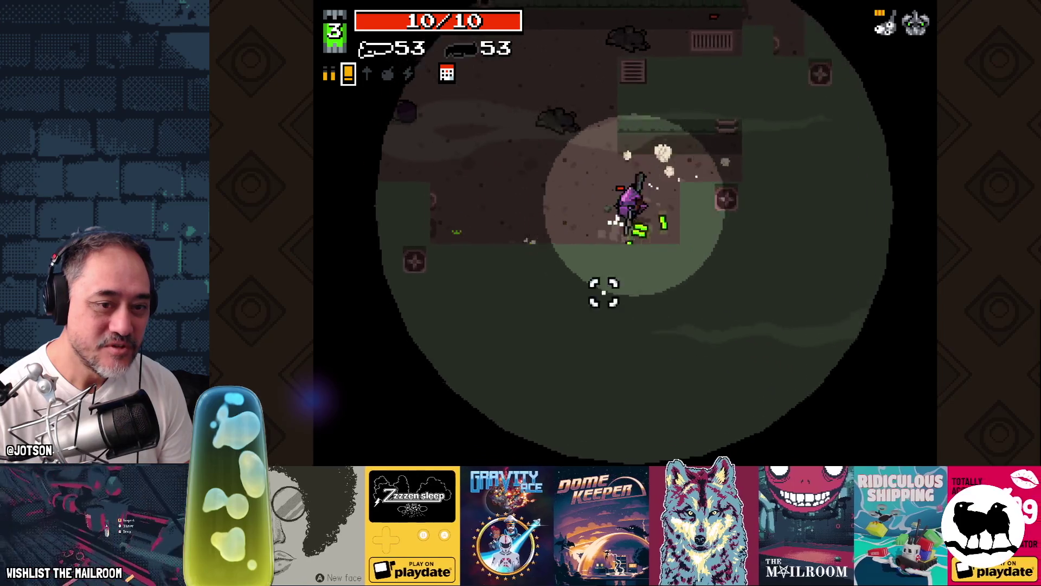
pyautogui.click(474, 158)
pyautogui.click(495, 179)
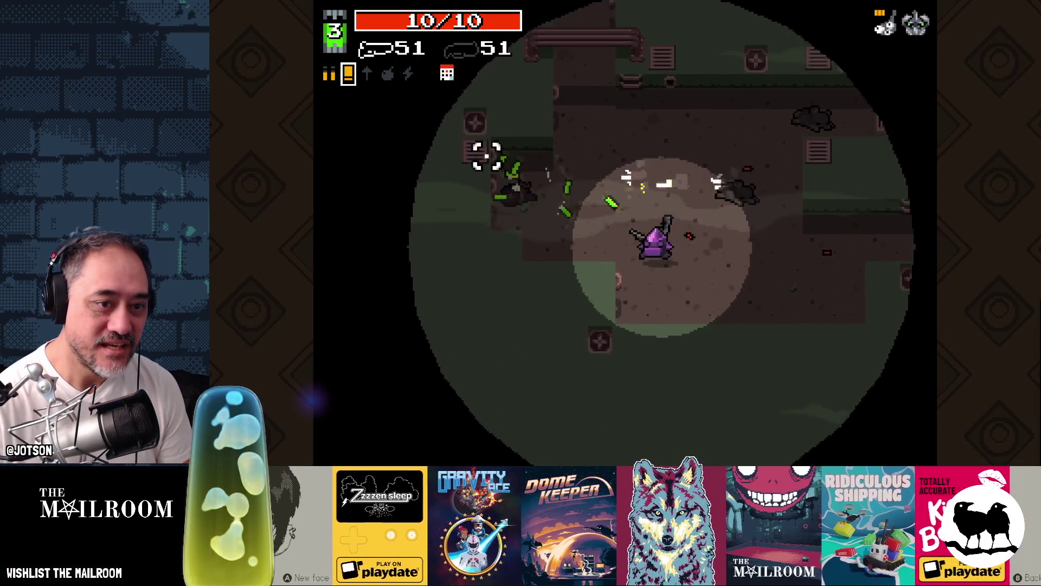
pyautogui.click(757, 163)
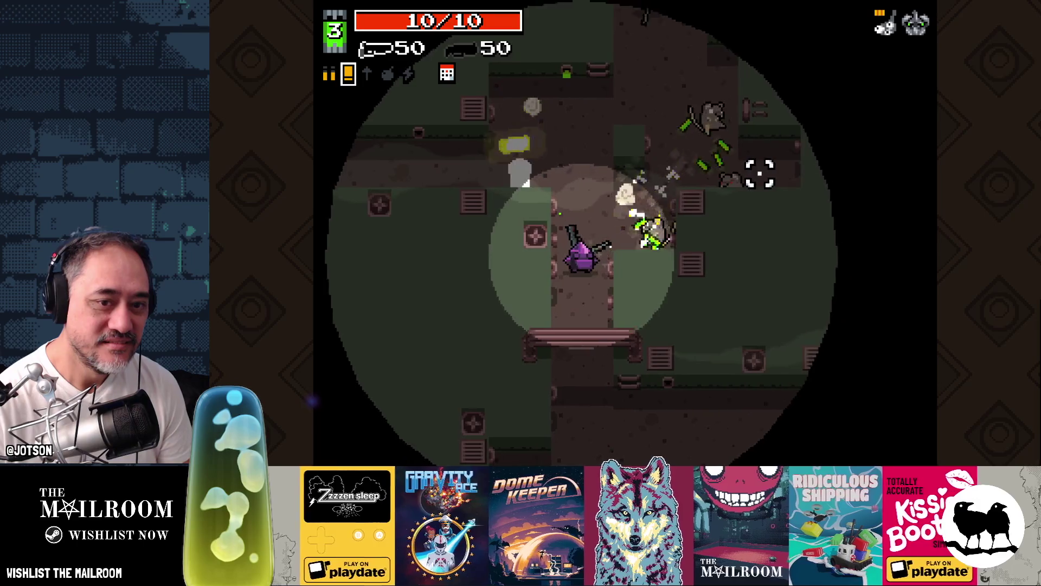
pyautogui.click(740, 162)
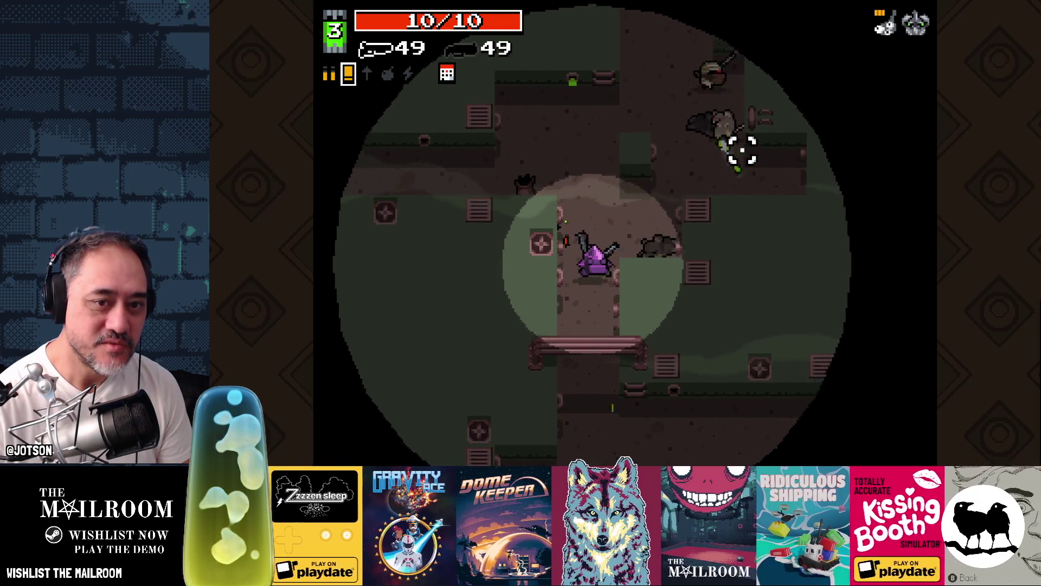
pyautogui.click(698, 84)
pyautogui.click(499, 128)
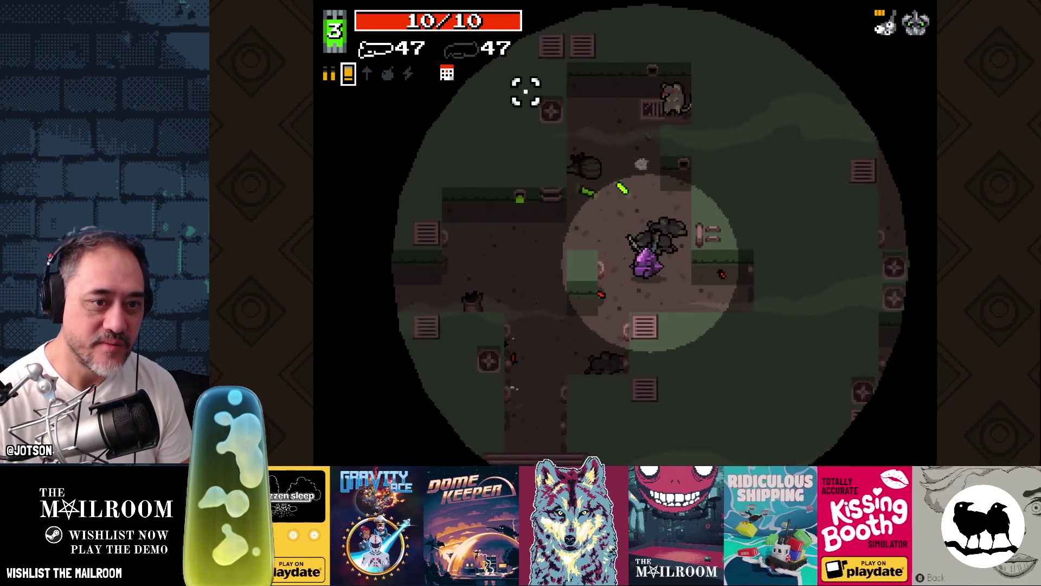
pyautogui.click(744, 128)
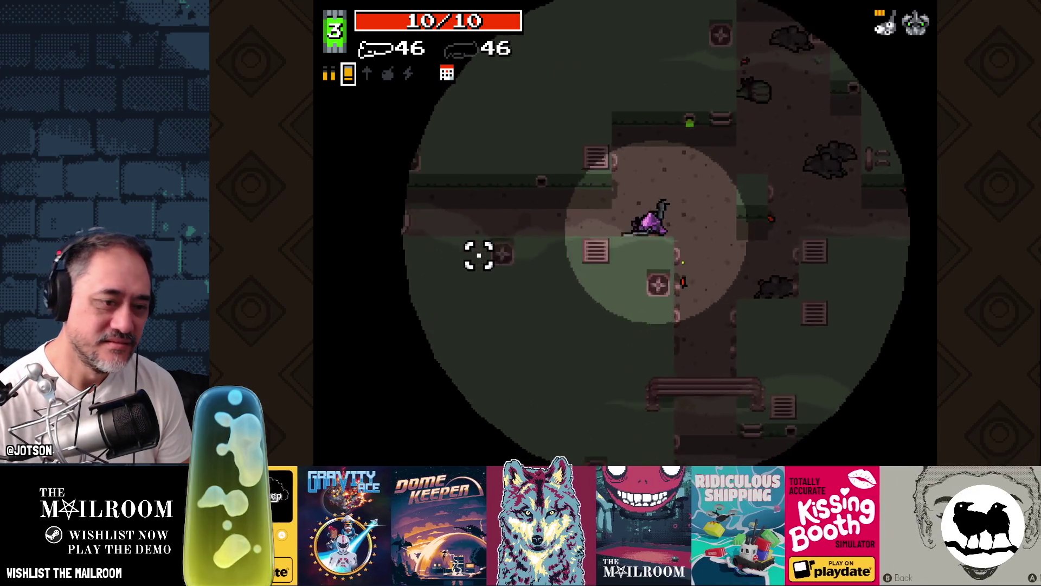
pyautogui.click(458, 220)
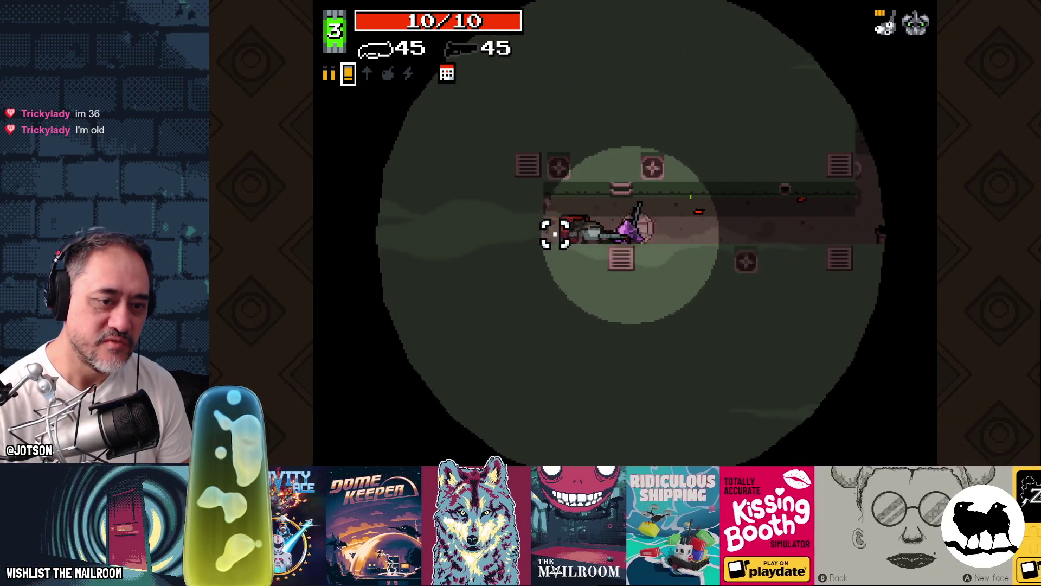
# - Pick up the triple machinegun and walk past the bench up the corridor toward the rats
pyautogui.press('e')
pyautogui.press('d')
pyautogui.press('s')
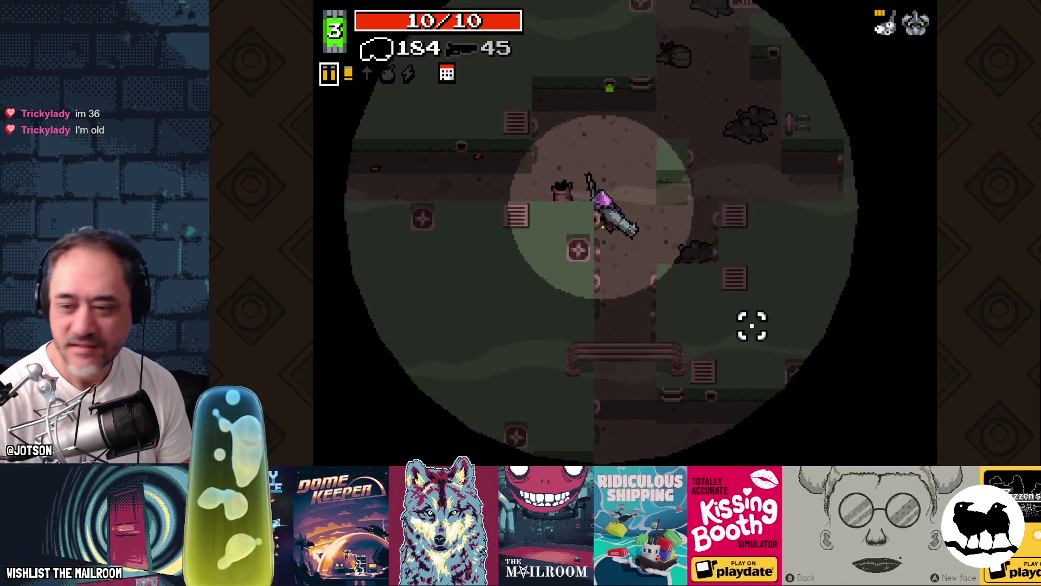
pyautogui.press('s')
pyautogui.press('d')
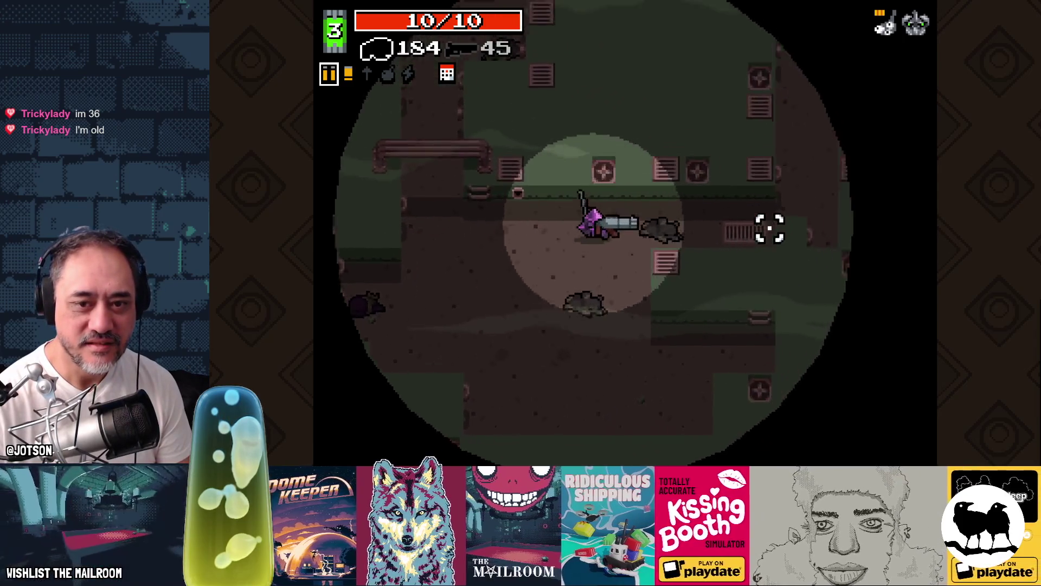
pyautogui.press('d')
pyautogui.press('w')
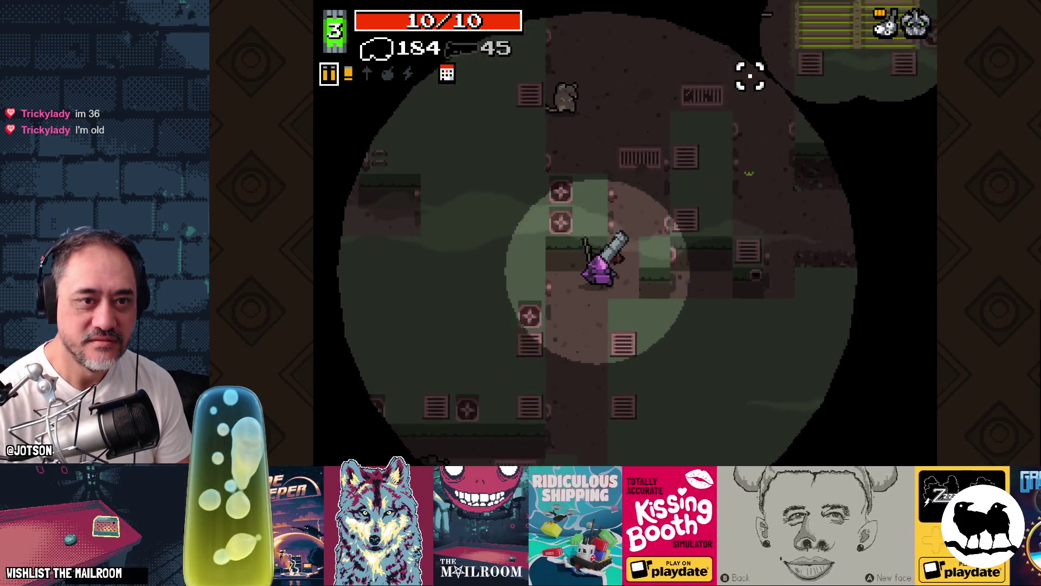
# - Spray machinegun bursts across the enemies while moving up-right through the level
pyautogui.moveTo(513, 120)
pyautogui.mouseDown()
pyautogui.moveTo(660, 93)
pyautogui.moveTo(753, 107)
pyautogui.moveTo(748, 135)
pyautogui.mouseUp()
pyautogui.press('s')
pyautogui.moveTo(586, 107); pyautogui.dragTo(537, 145)
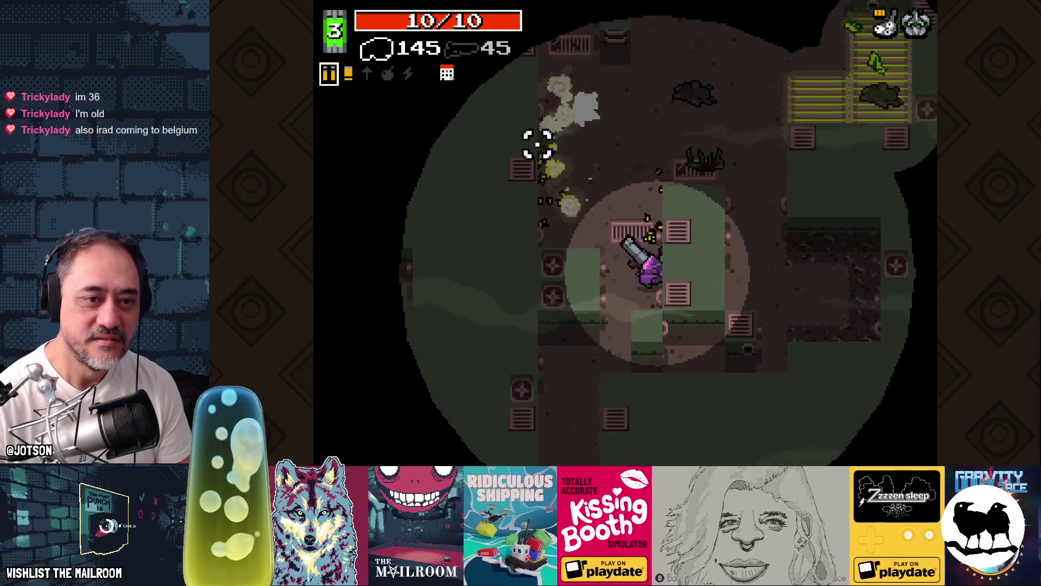
pyautogui.press('w')
pyautogui.press('d')
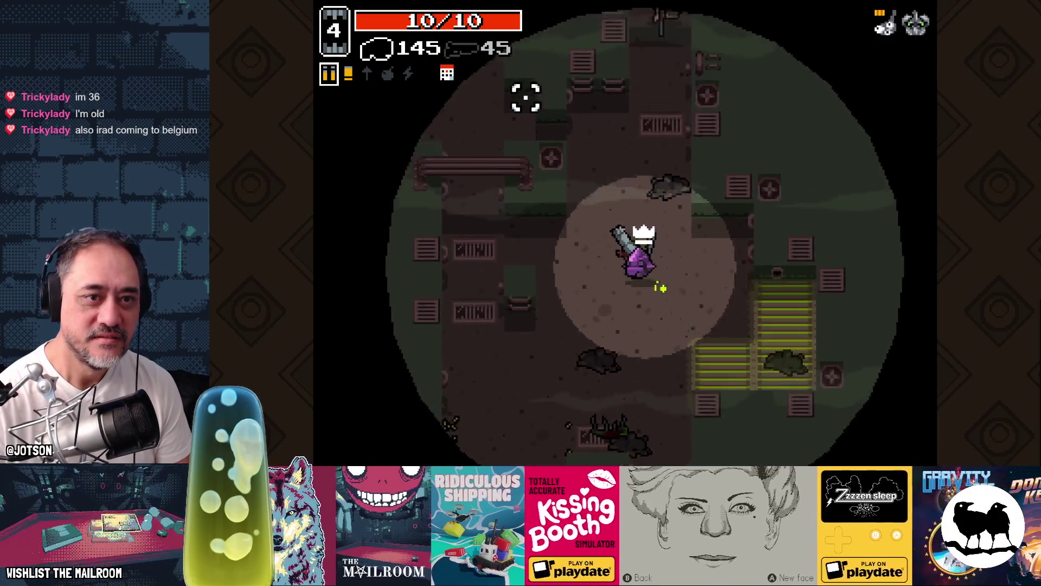
pyautogui.press('w')
pyautogui.moveTo(621, 101)
pyautogui.mouseDown()
pyautogui.moveTo(755, 161)
pyautogui.moveTo(755, 146)
pyautogui.mouseUp()
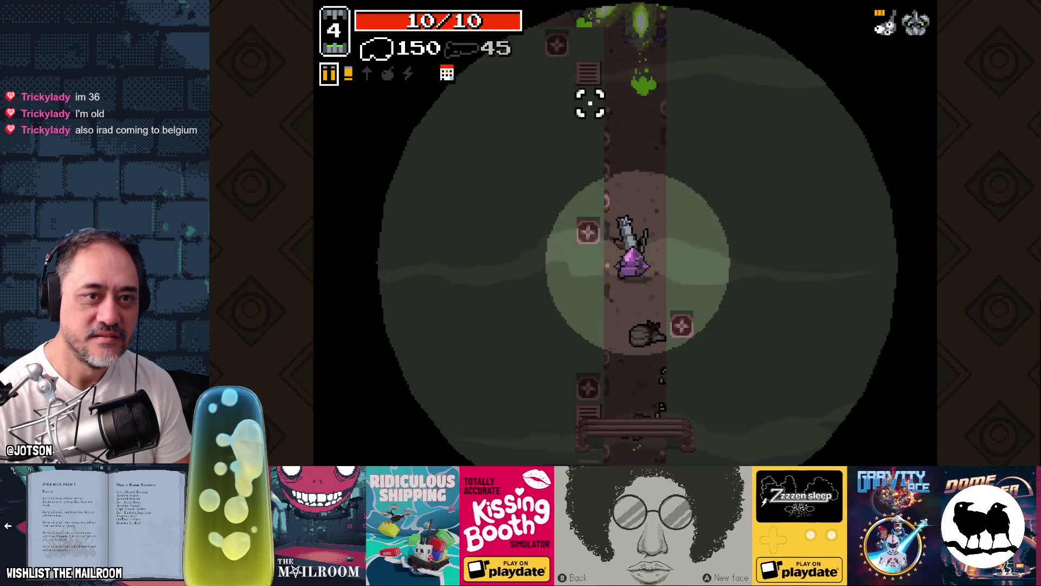
# - Run through the room and down the corridor firing at enemies, then swap to the shell gun
pyautogui.press('w')
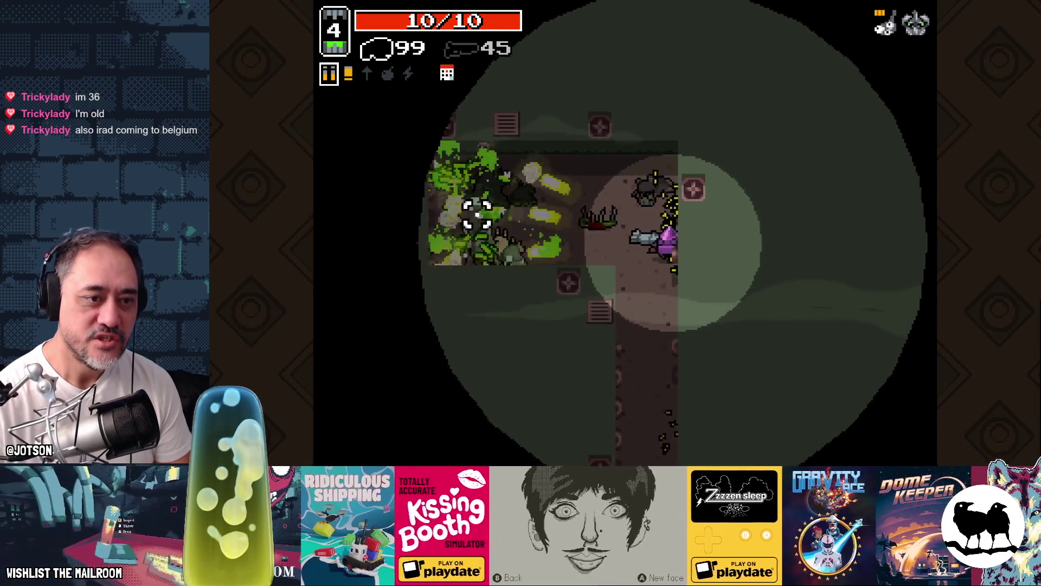
pyautogui.press('a')
pyautogui.press('d')
pyautogui.press('s')
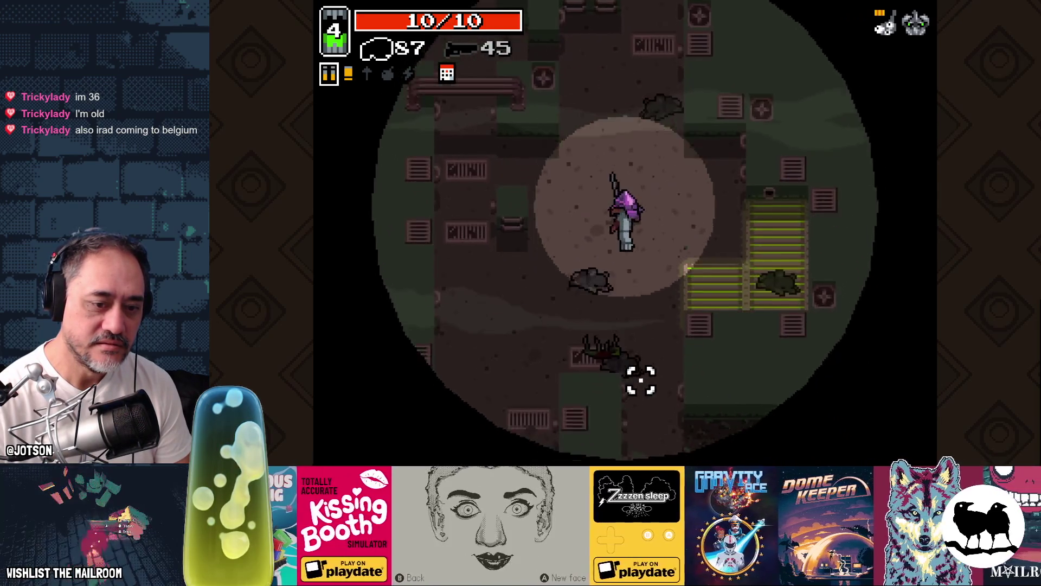
pyautogui.press('s')
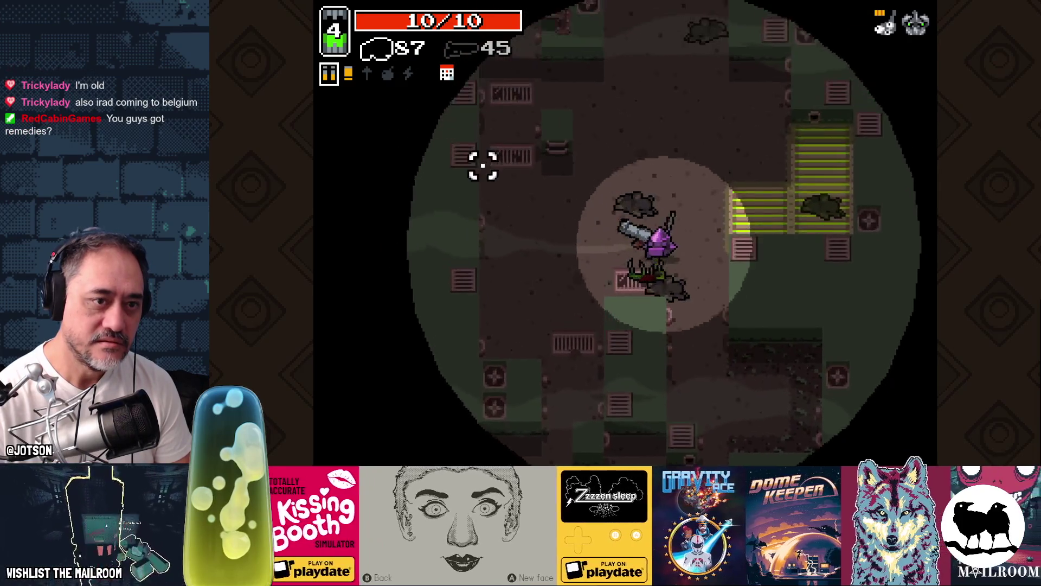
pyautogui.moveTo(481, 226)
pyautogui.mouseDown()
pyautogui.moveTo(483, 277)
pyautogui.moveTo(476, 226)
pyautogui.moveTo(516, 89)
pyautogui.mouseUp()
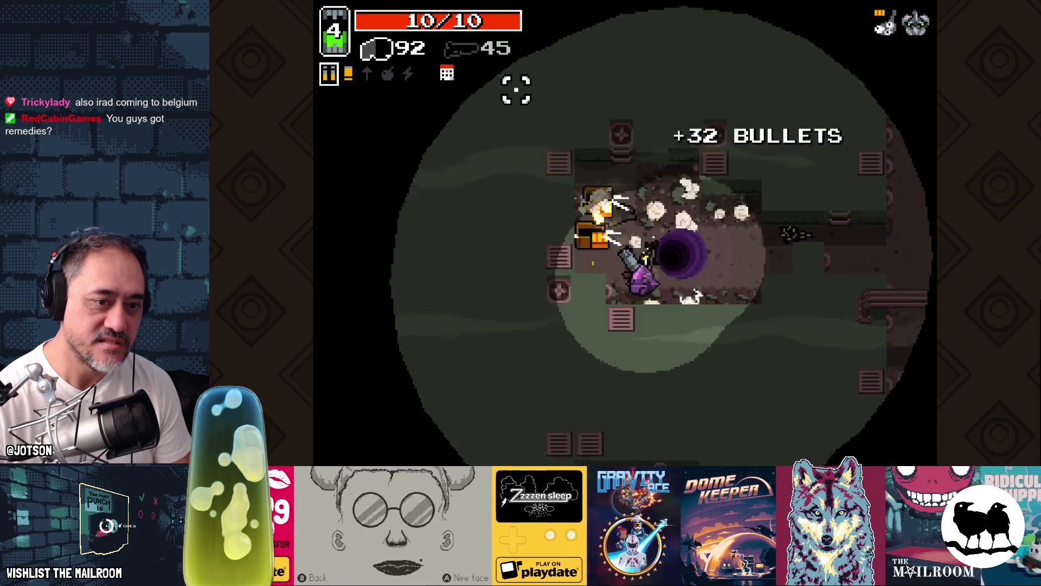
pyautogui.press('space')
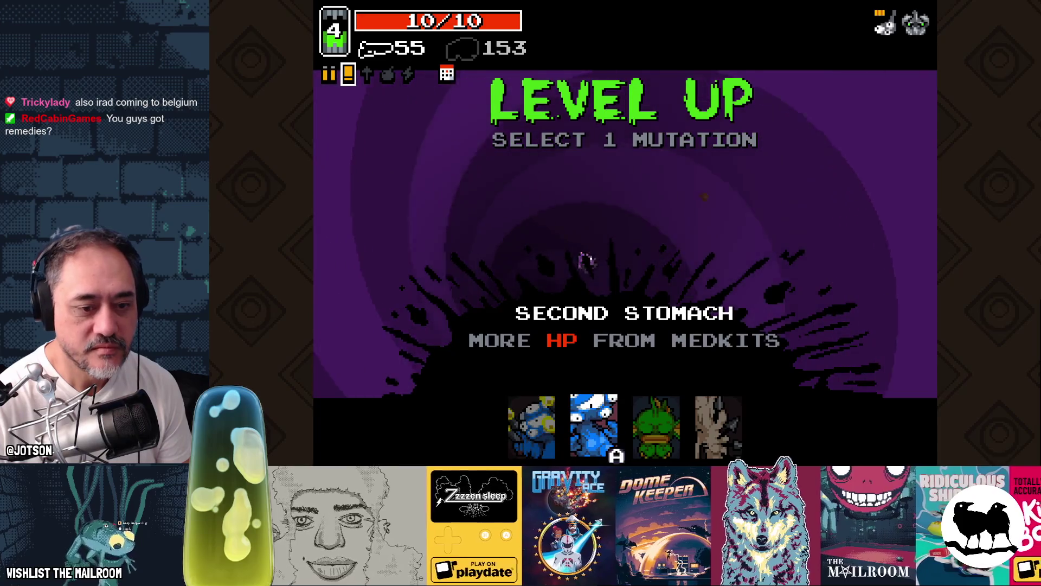
# - Browse the offered mutations and take Second Stomach
pyautogui.press('Right')
pyautogui.press('Right')
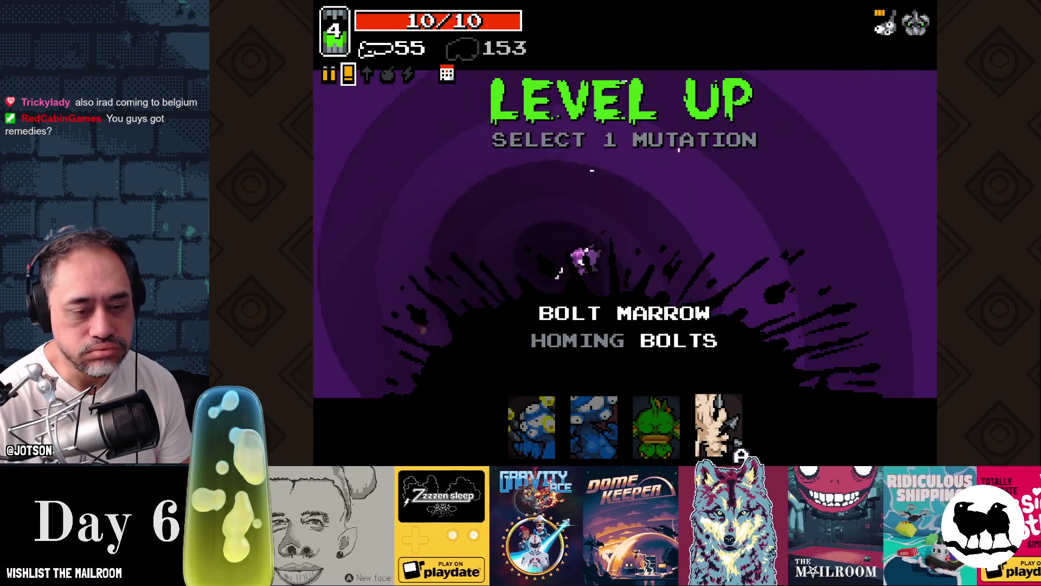
pyautogui.press('Left')
pyautogui.press('Left')
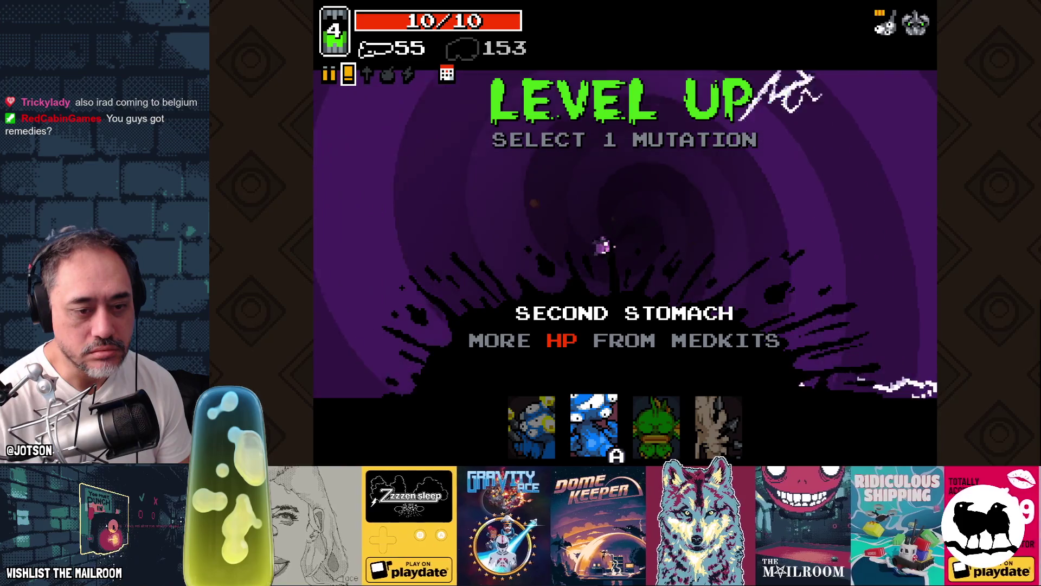
pyautogui.press('Return')
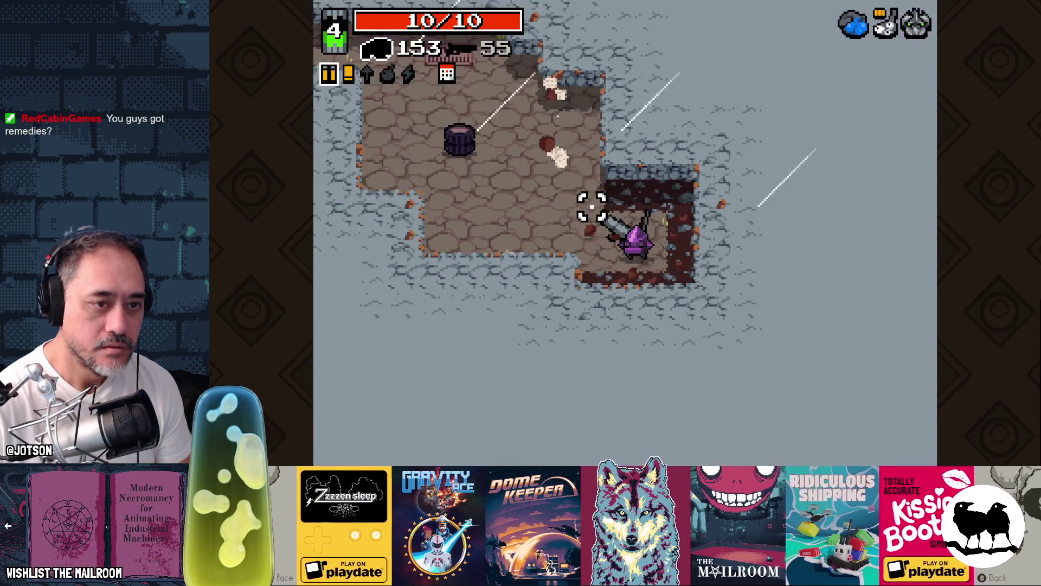
# - Fight the raven and other enemies along the snowy corridor
pyautogui.press('a')
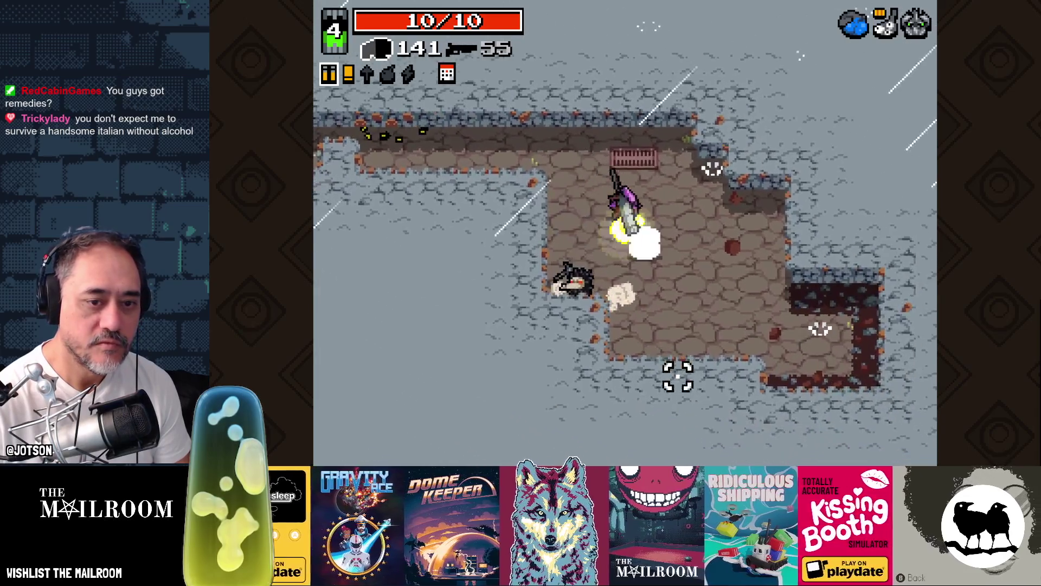
pyautogui.click(490, 314)
pyautogui.press('w')
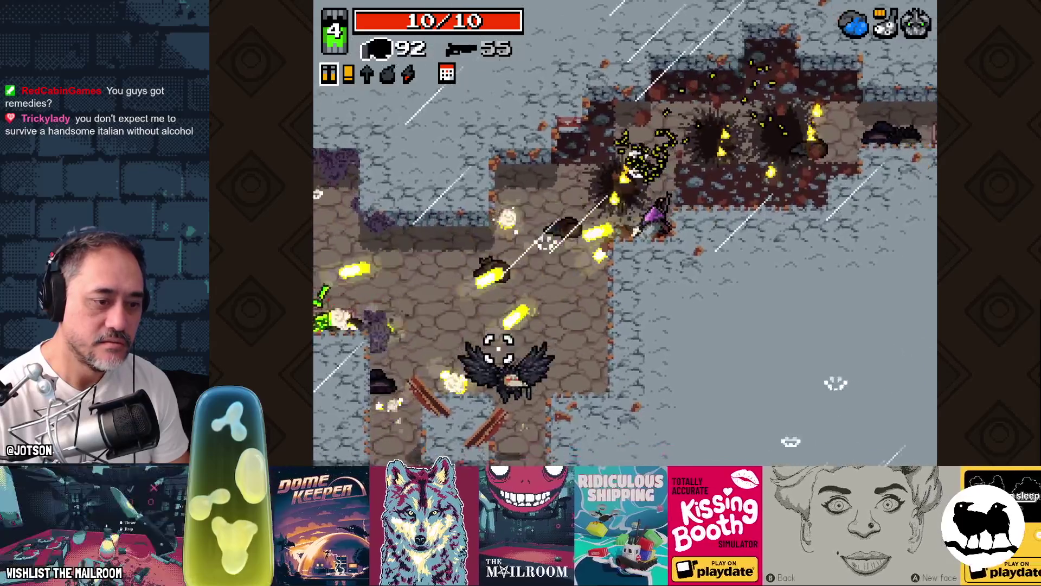
pyautogui.click(497, 347)
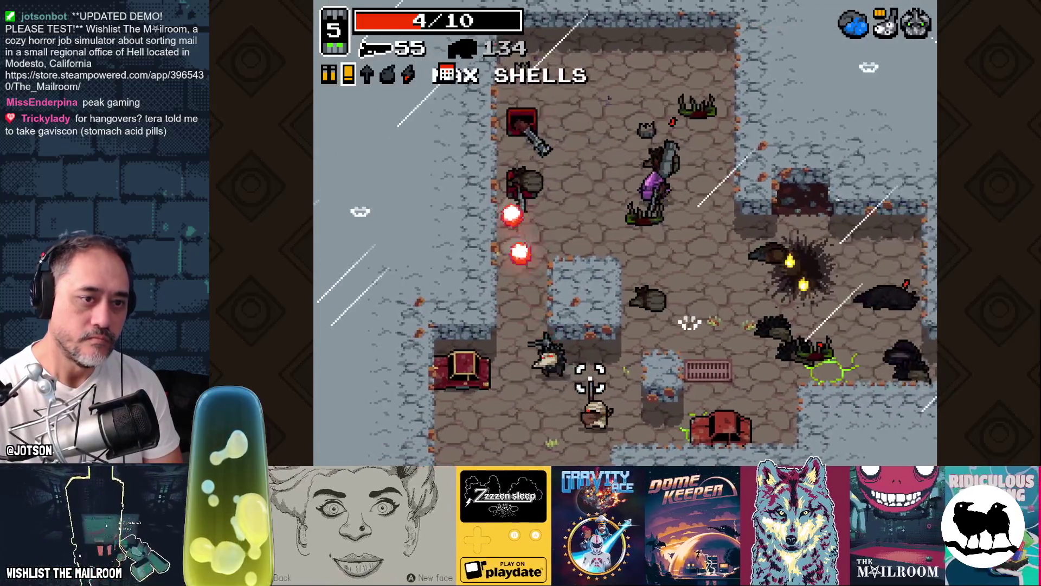
# - Swap in the Minigun from the floor and fire it at enemies in the room
pyautogui.press('a')
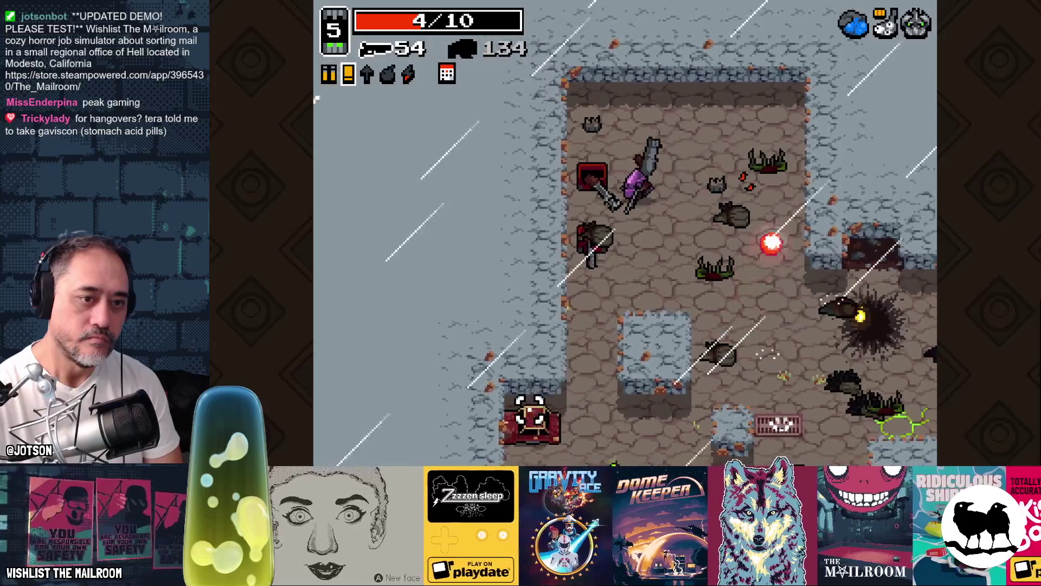
pyautogui.press('e')
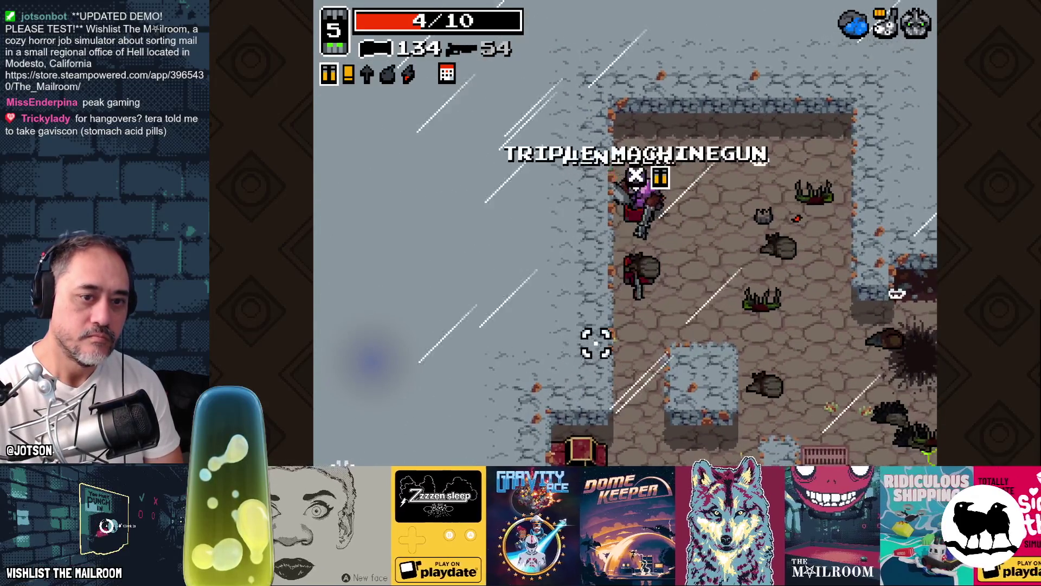
pyautogui.press('a')
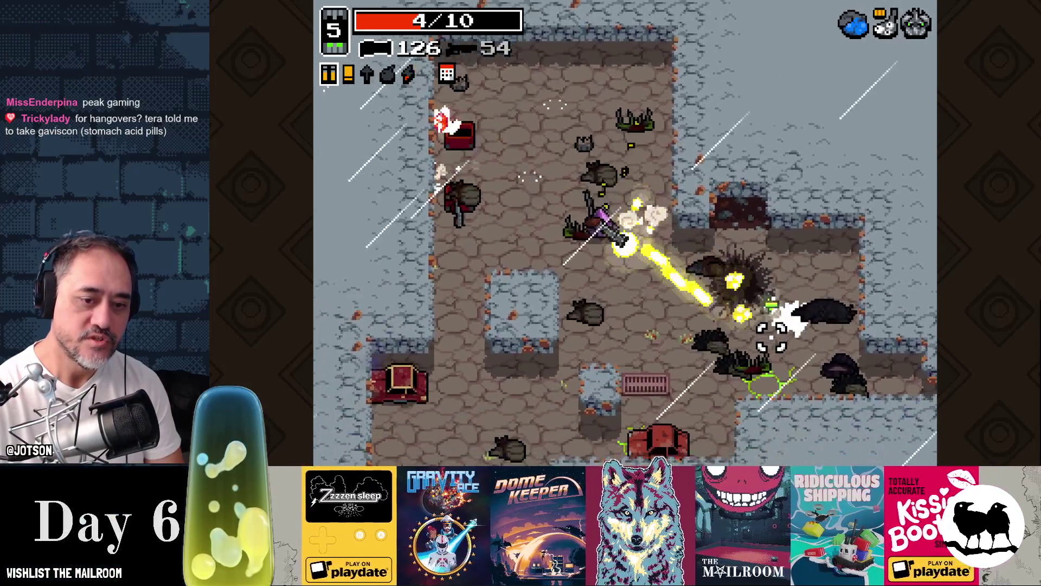
pyautogui.press('w')
pyautogui.moveTo(770, 336)
pyautogui.mouseDown()
pyautogui.moveTo(748, 314)
pyautogui.moveTo(608, 395)
pyautogui.moveTo(623, 379)
pyautogui.mouseUp()
# - Pick a level-up mutation and push down into the next snowy area firing at enemies
pyautogui.press('a')
pyautogui.press('s')
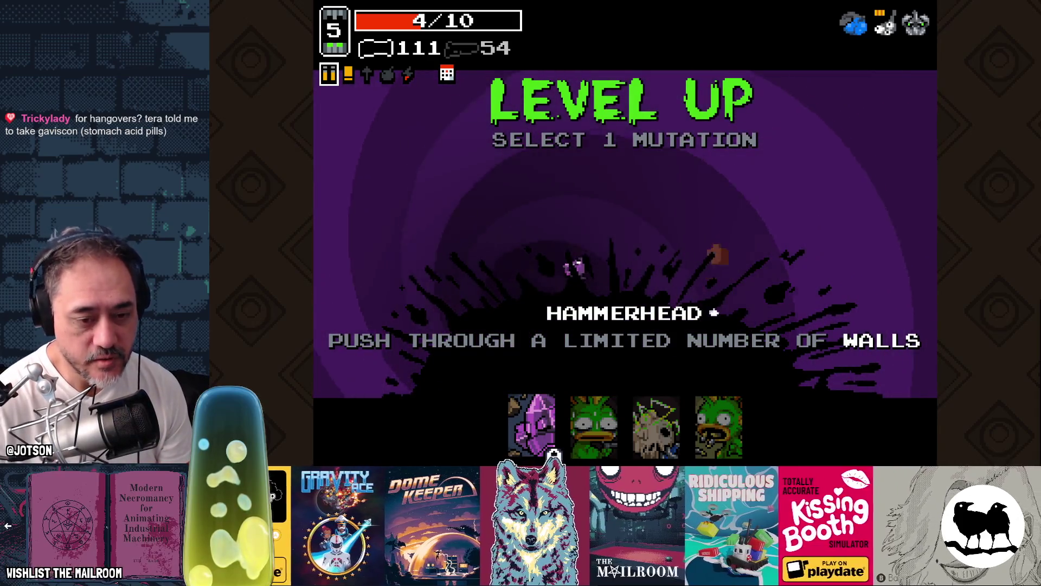
pyautogui.click(656, 425)
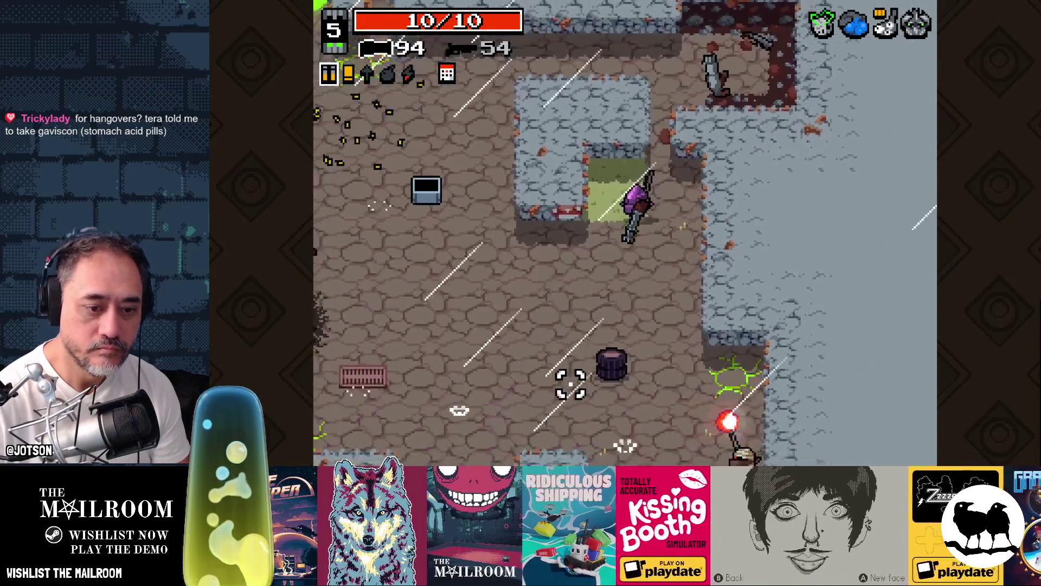
pyautogui.click(739, 351)
pyautogui.press('s')
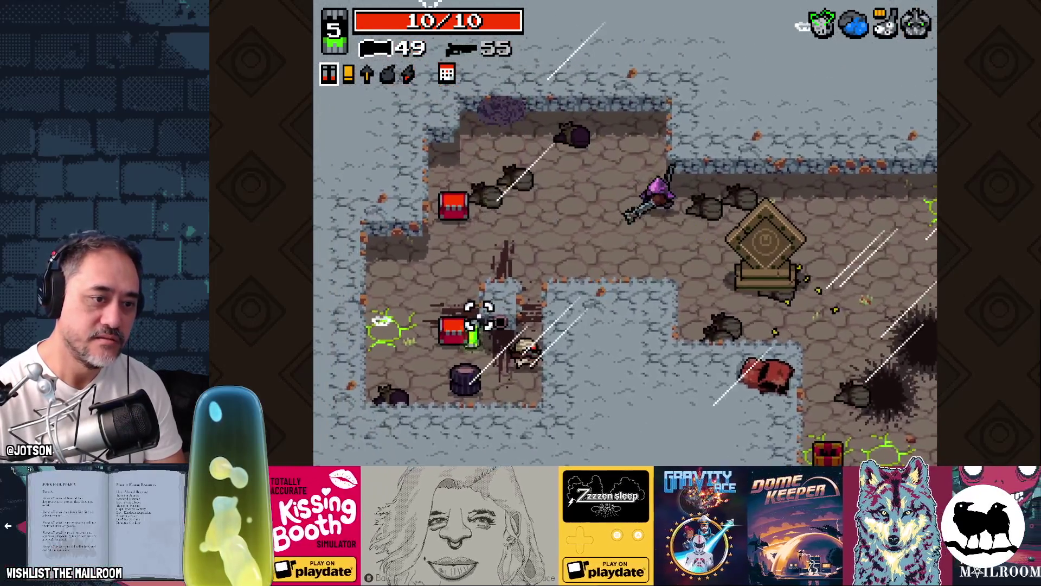
# - Shoot the nearby enemies, then walk left and up toward the weapon crates
pyautogui.moveTo(478, 315); pyautogui.dragTo(511, 353)
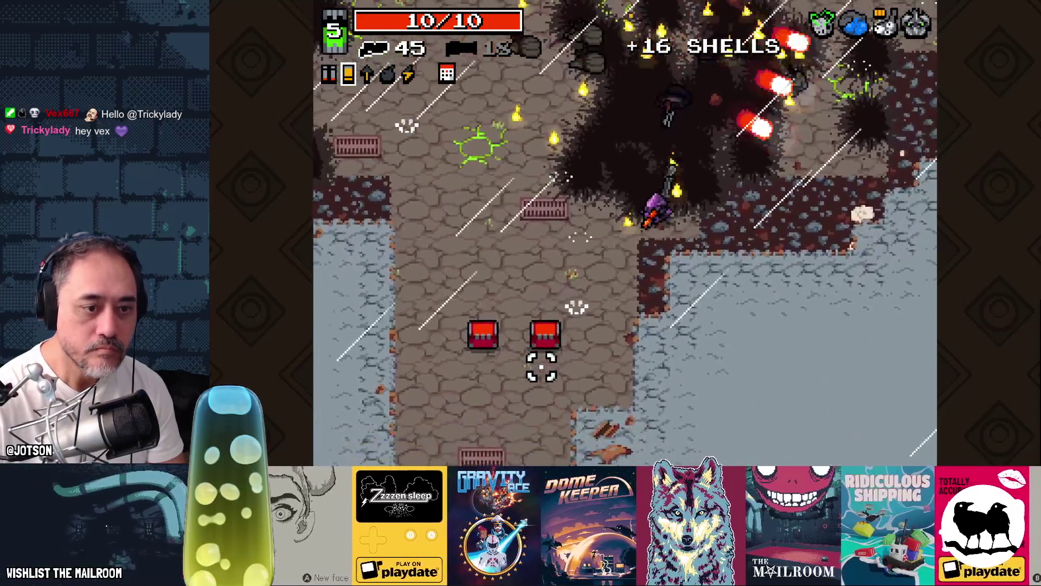
pyautogui.press('a')
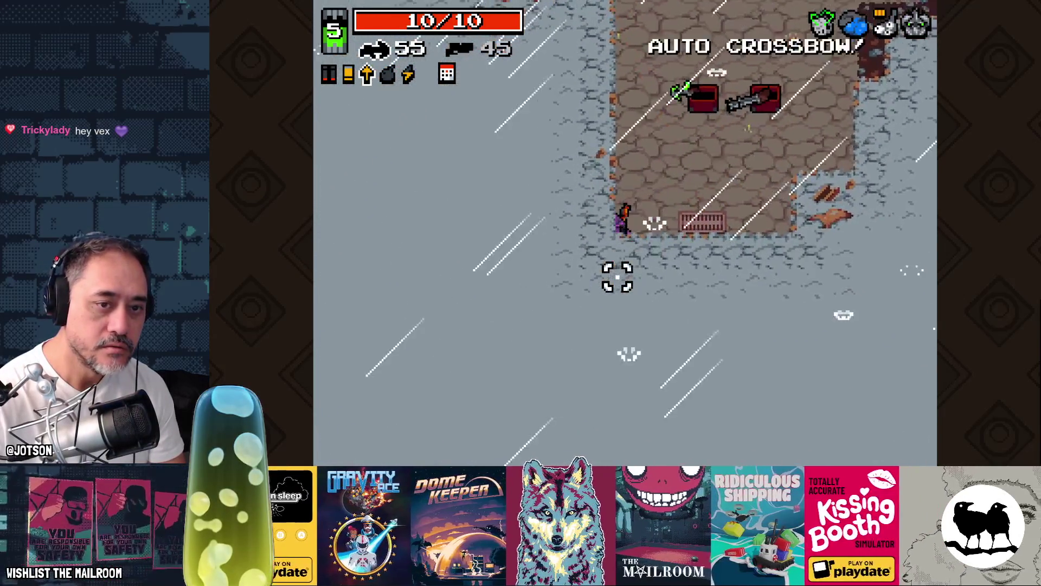
pyautogui.press('w')
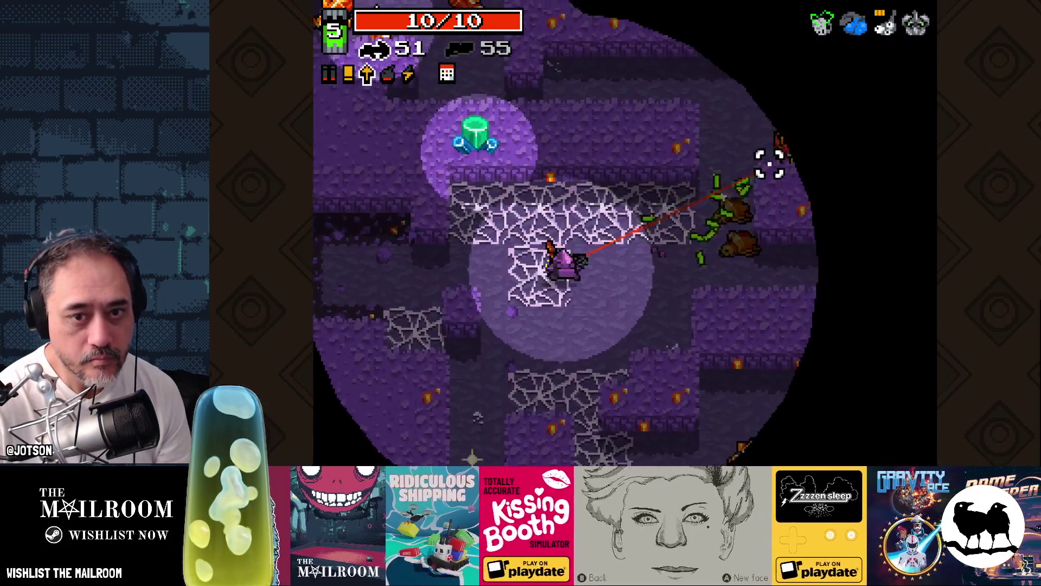
# - Shoot cave enemies while moving right and down through the Crystal Caves
pyautogui.click(688, 110)
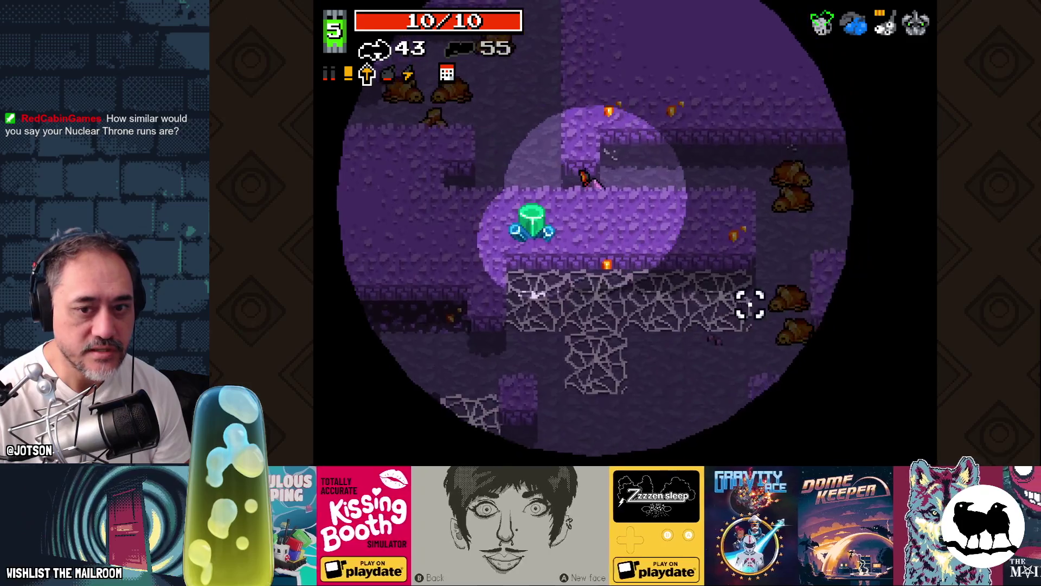
pyautogui.press('d')
pyautogui.press('s')
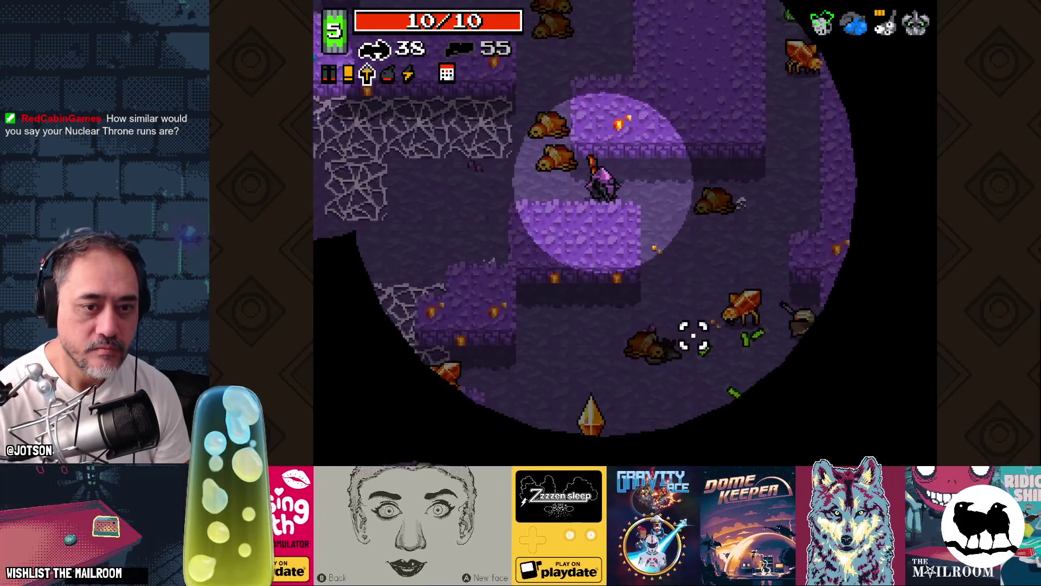
pyautogui.press('d')
pyautogui.click(668, 348)
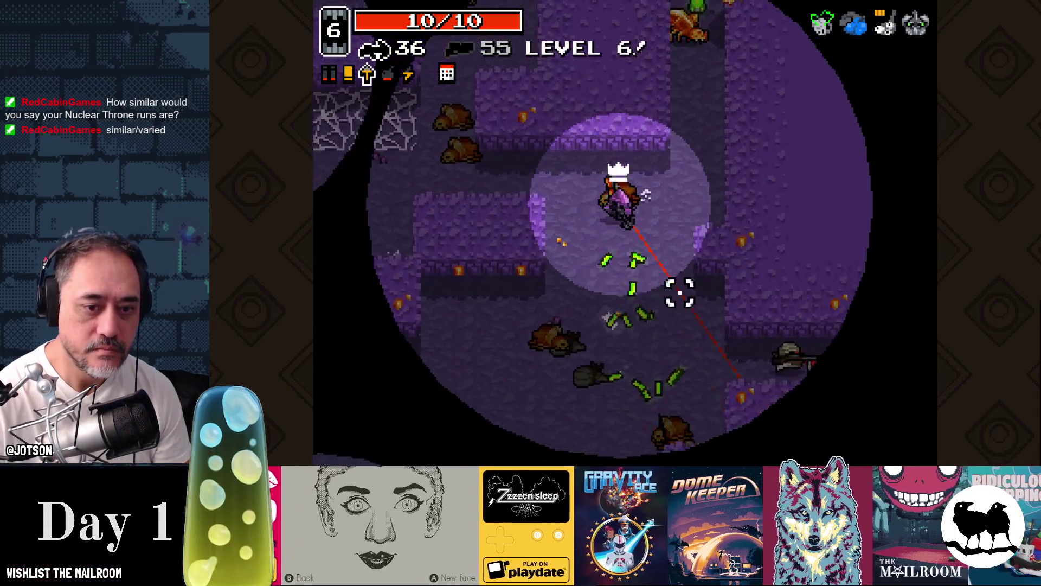
# - Fire at enemies and open the ammo chests in the next cave area, refilling bolts to 44
pyautogui.press('s')
pyautogui.click(781, 204)
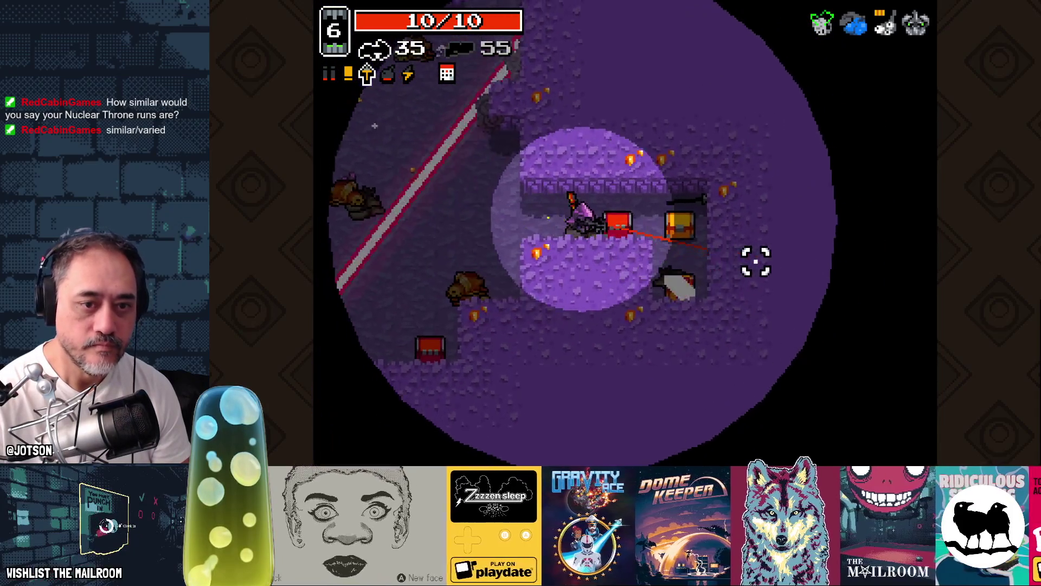
pyautogui.press('d')
pyautogui.press('s')
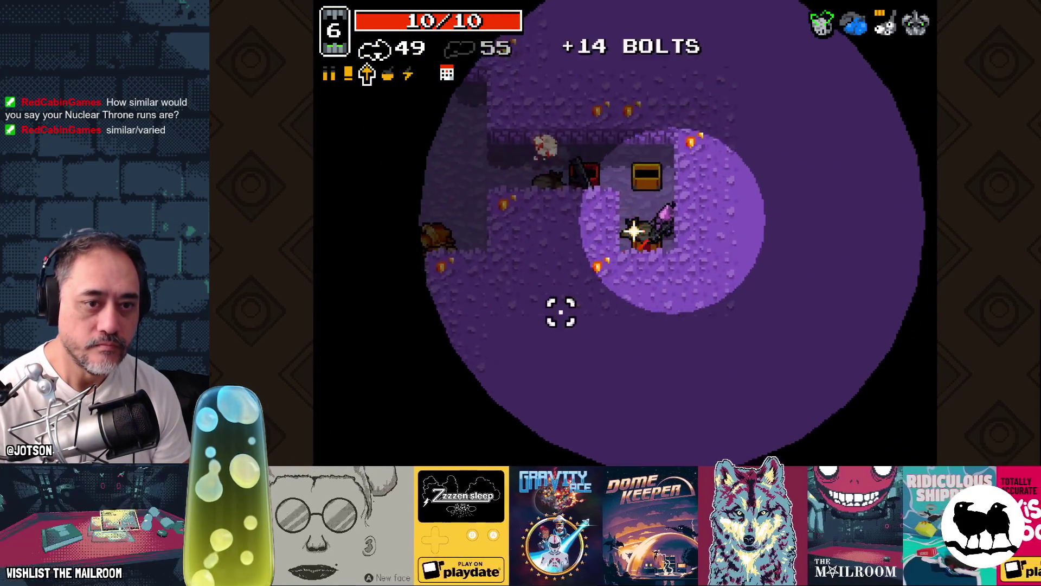
pyautogui.press('a')
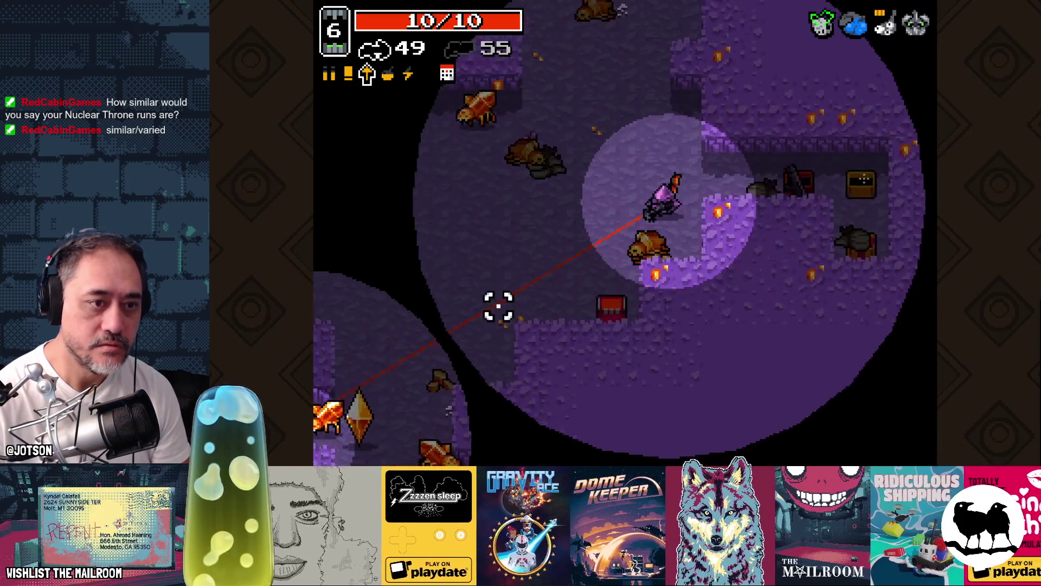
pyautogui.press('w')
# - Fight the nearby enemies up the cave corridor, then pause the daily run
pyautogui.click(491, 202)
pyautogui.click(496, 232)
pyautogui.press('w')
pyautogui.click(521, 151)
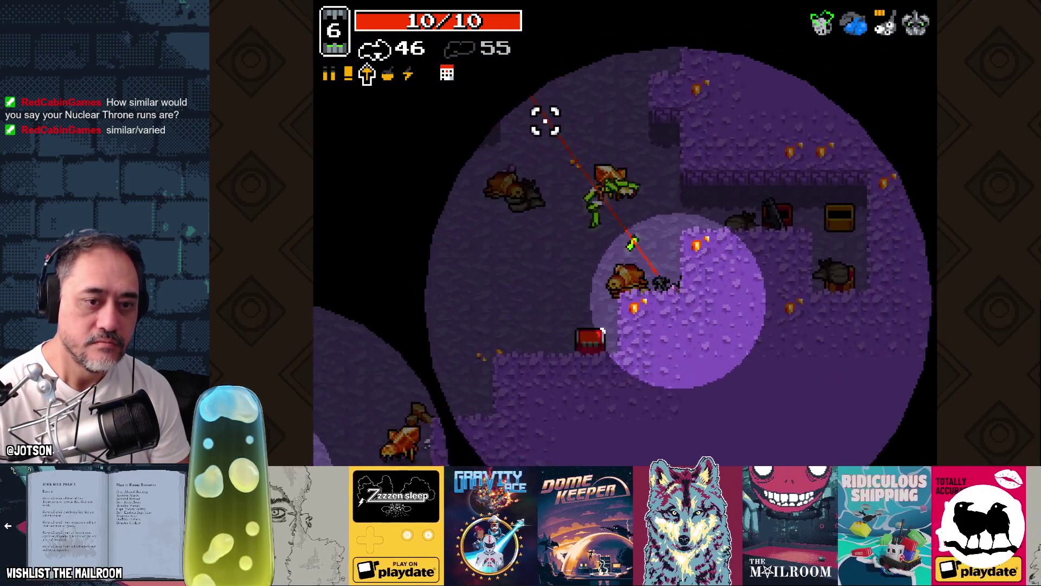
pyautogui.click(665, 99)
pyautogui.press('w')
pyautogui.click(608, 92)
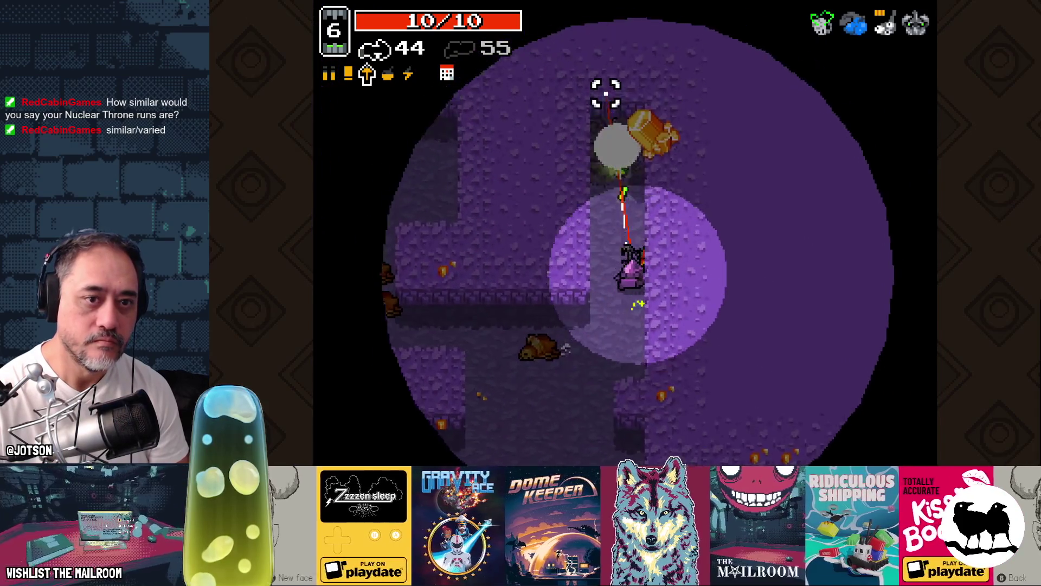
pyautogui.press('w')
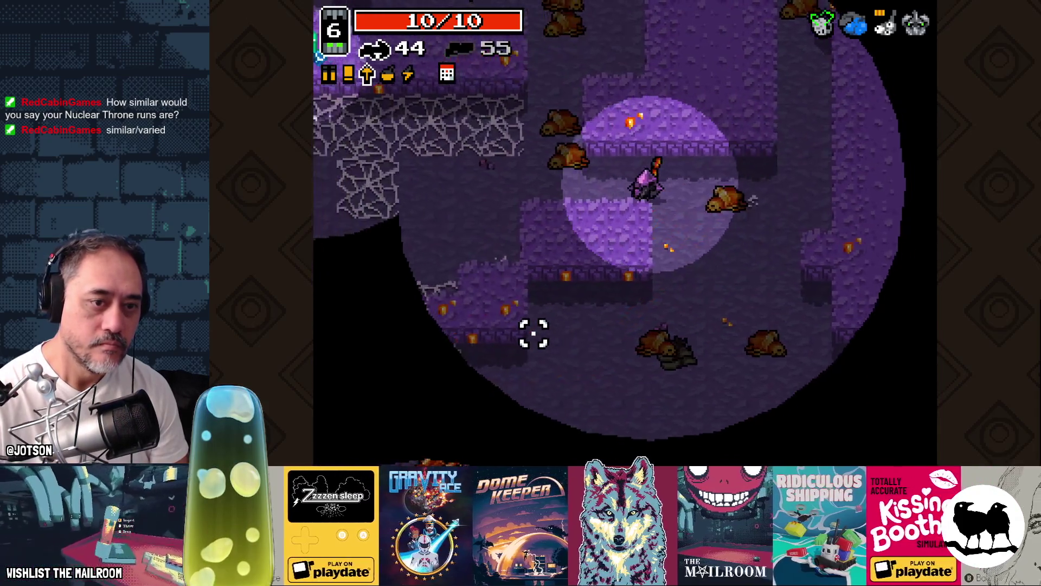
pyautogui.press('Escape')
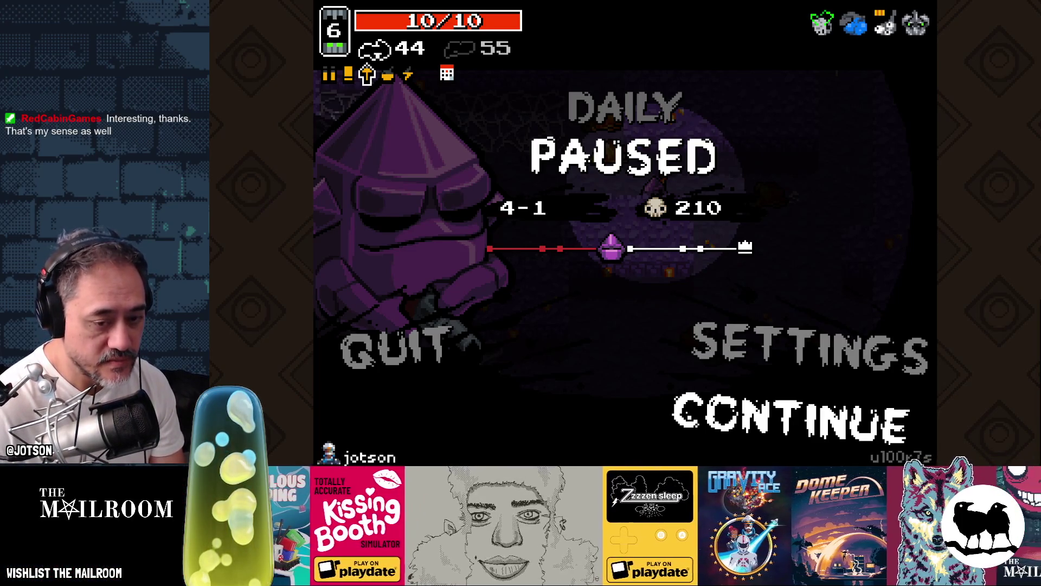
# - Resume the daily run and fire bolts at the approaching enemies
pyautogui.press('Escape')
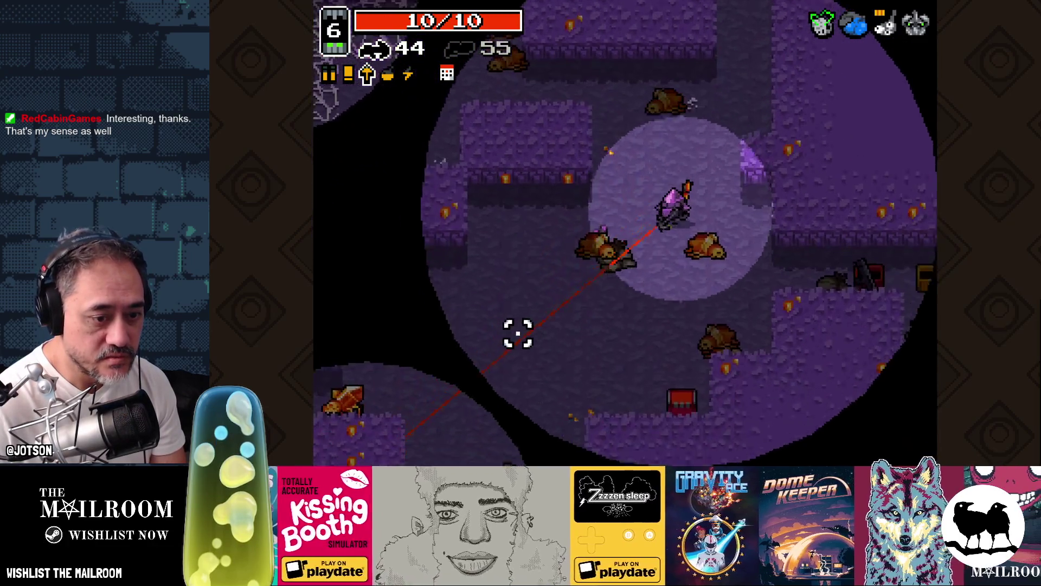
pyautogui.click(483, 244)
pyautogui.click(490, 239)
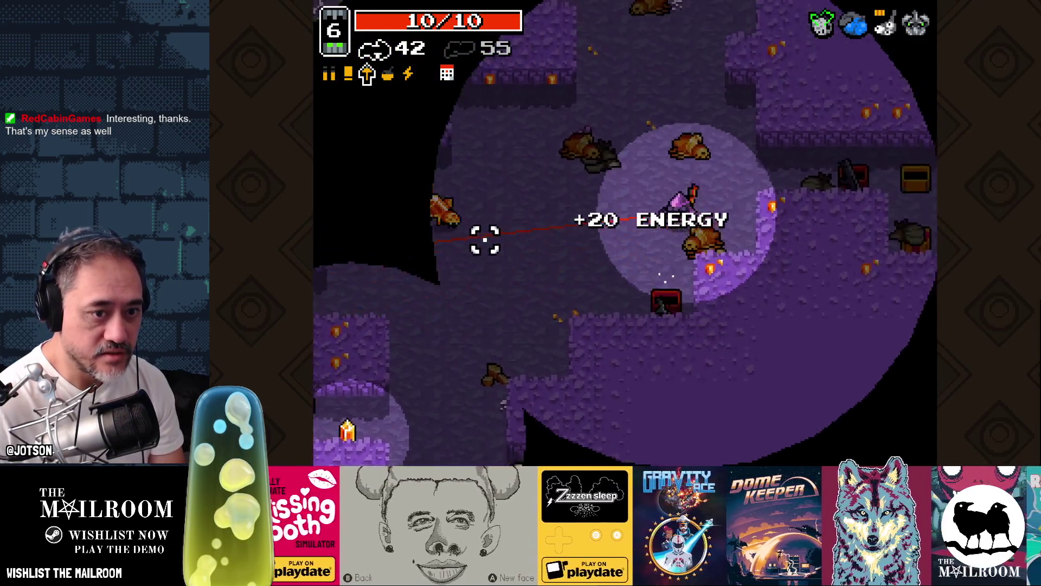
pyautogui.click(488, 260)
pyautogui.click(495, 325)
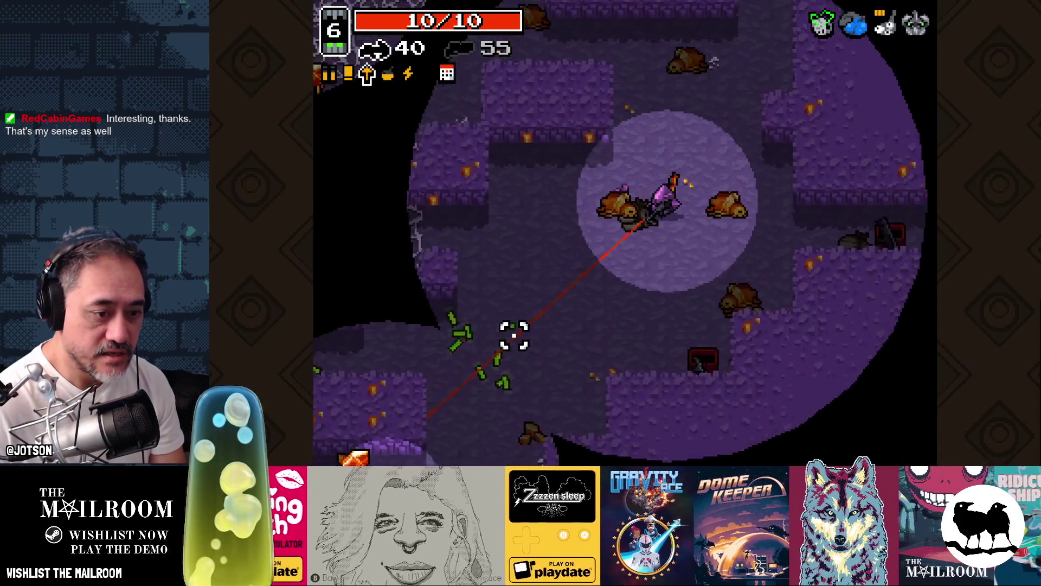
pyautogui.click(672, 369)
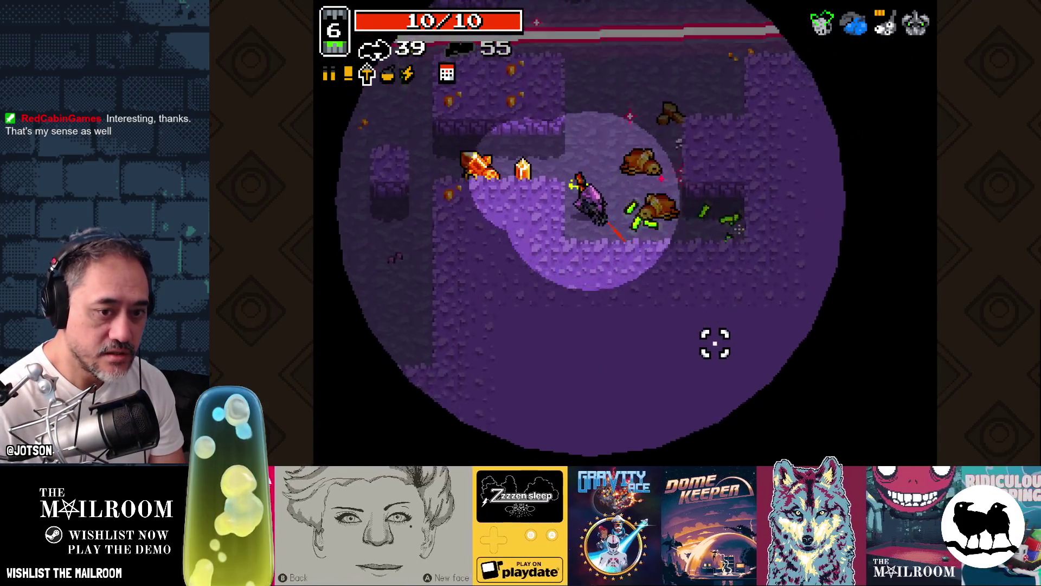
pyautogui.click(510, 174)
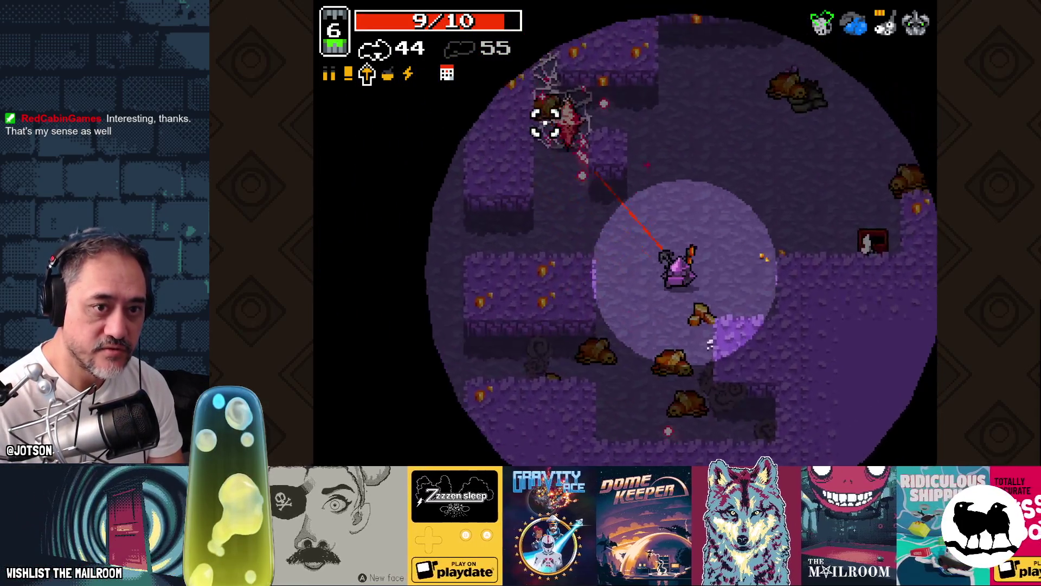
pyautogui.click(485, 247)
pyautogui.click(466, 259)
pyautogui.click(476, 271)
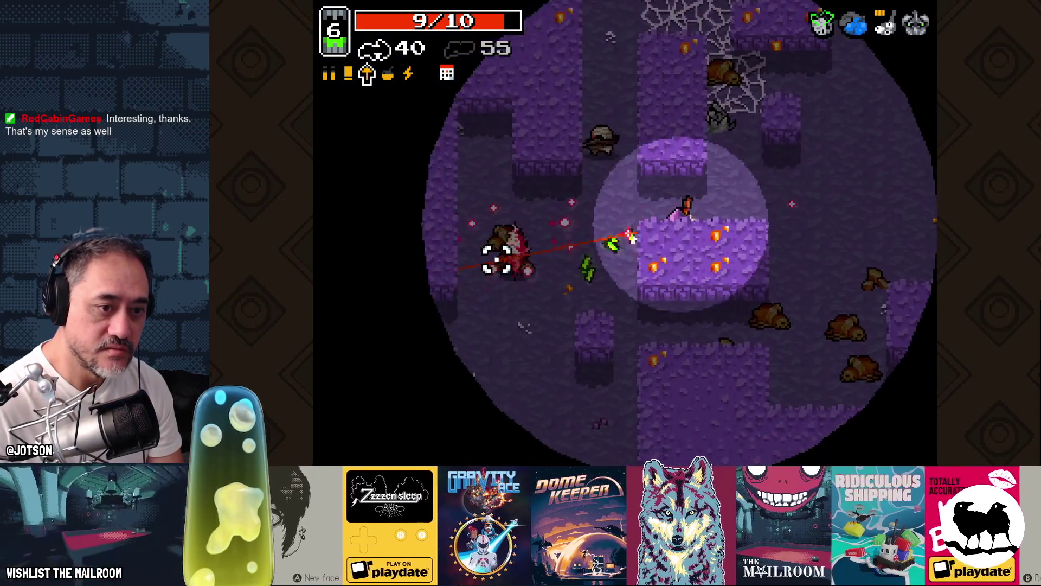
# - Walk through area 4-1 past the crystal, shooting enemies until the level-up appears
pyautogui.press('d')
pyautogui.press('s')
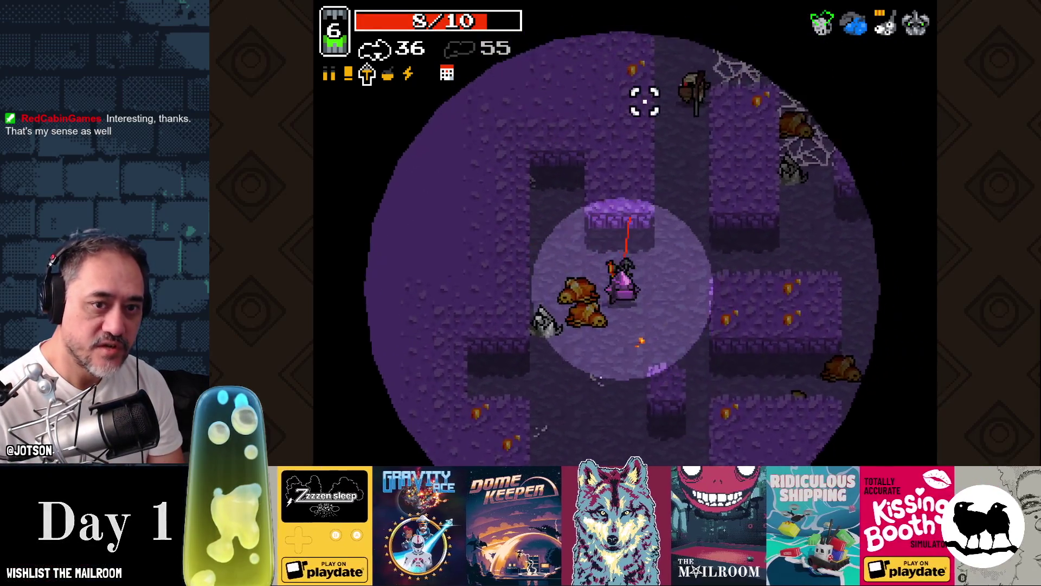
pyautogui.press('w')
pyautogui.press('a')
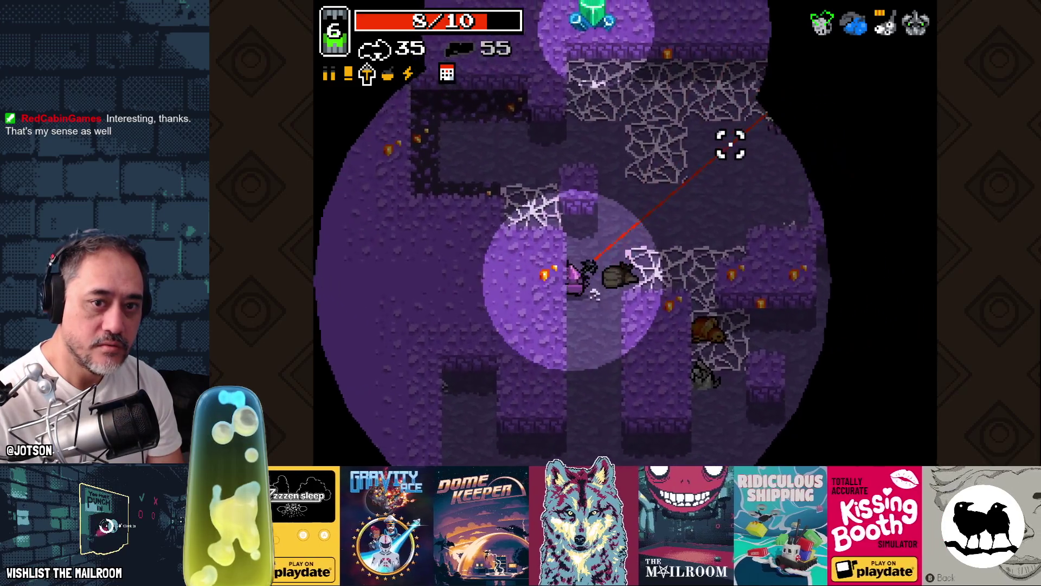
pyautogui.press('w')
pyautogui.press('d')
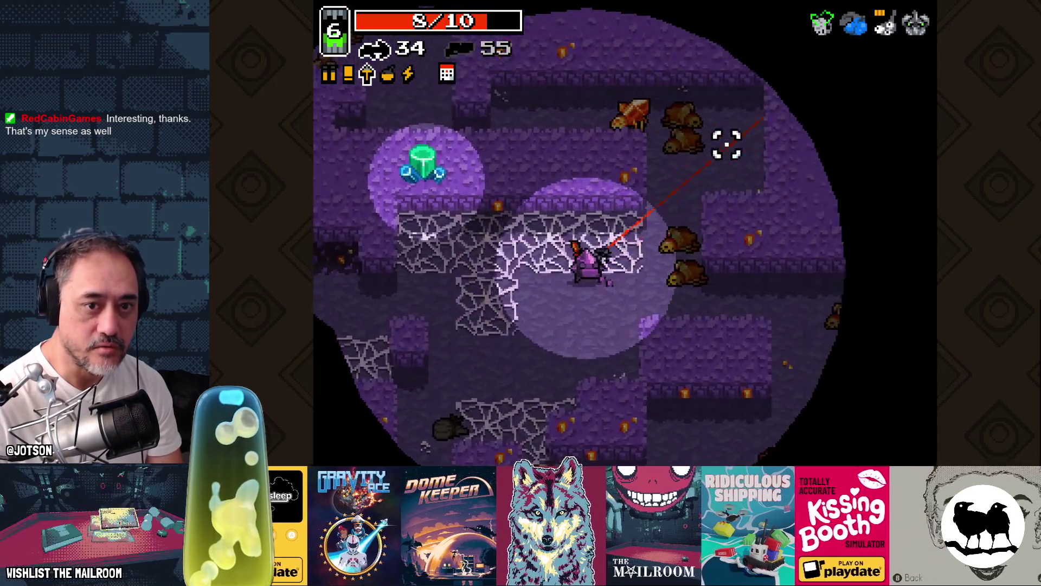
pyautogui.click(633, 113)
pyautogui.press('w')
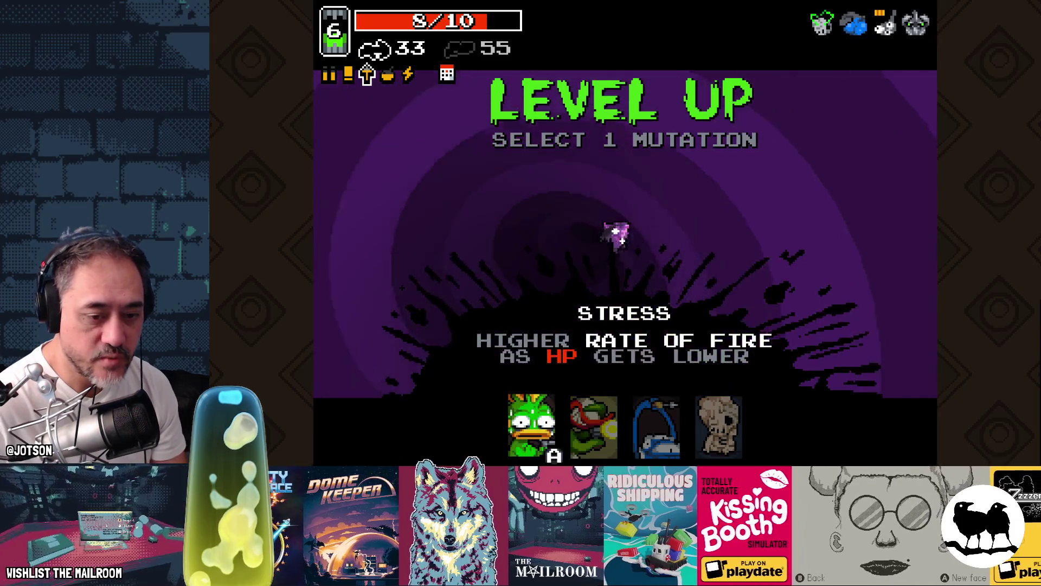
# - Browse the level-up choices and confirm the Long Arms mutation
pyautogui.press('Right')
pyautogui.press('Right')
pyautogui.press('space')
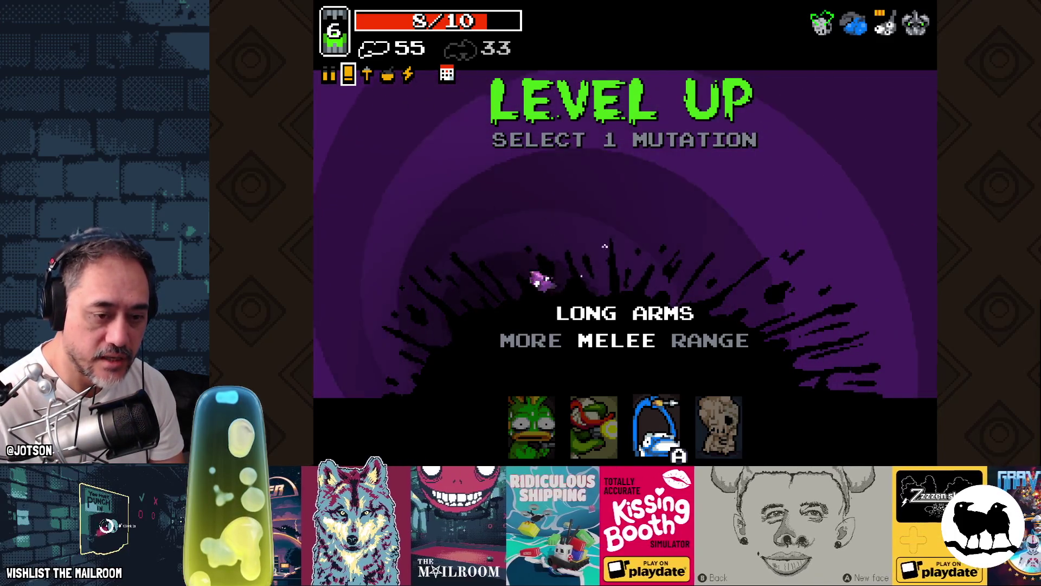
pyautogui.press('Return')
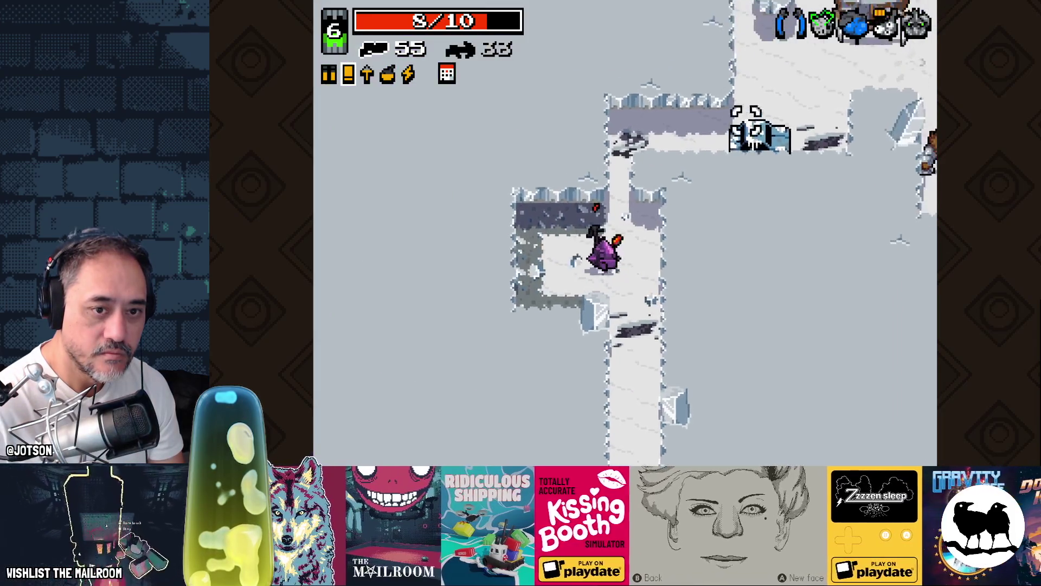
# - Shoot the first snow enemies to the right while moving around the entrance of area 5-1
pyautogui.press('s')
pyautogui.click(760, 209)
pyautogui.click(759, 200)
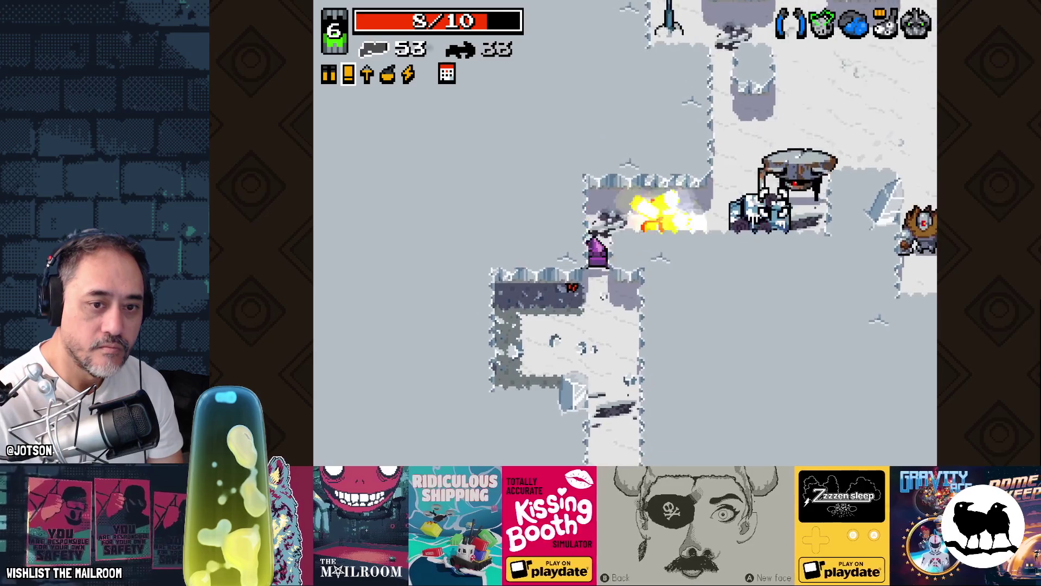
pyautogui.press('d')
pyautogui.click(774, 190)
pyautogui.click(740, 180)
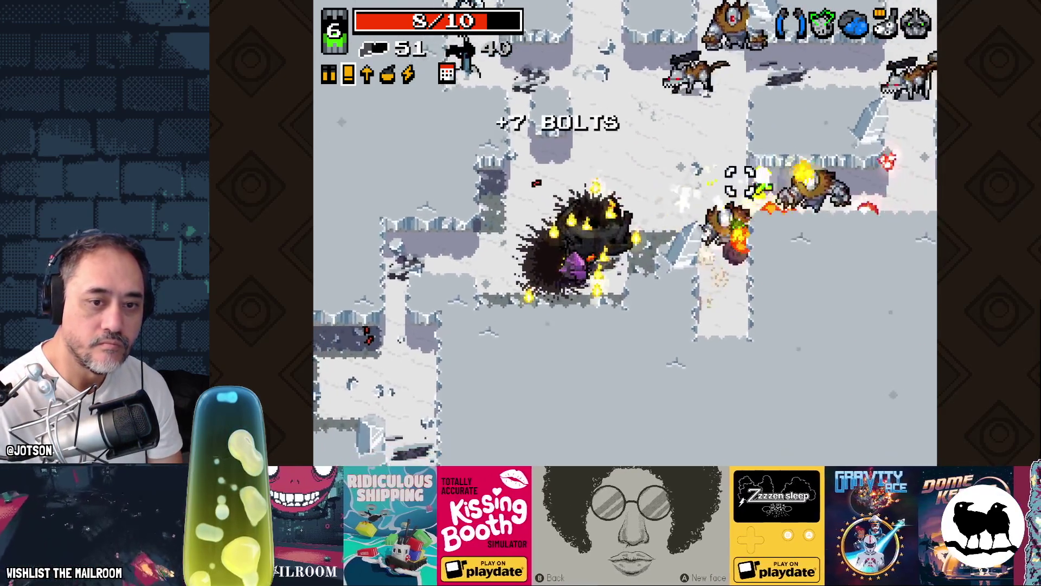
pyautogui.press('w')
pyautogui.click(742, 136)
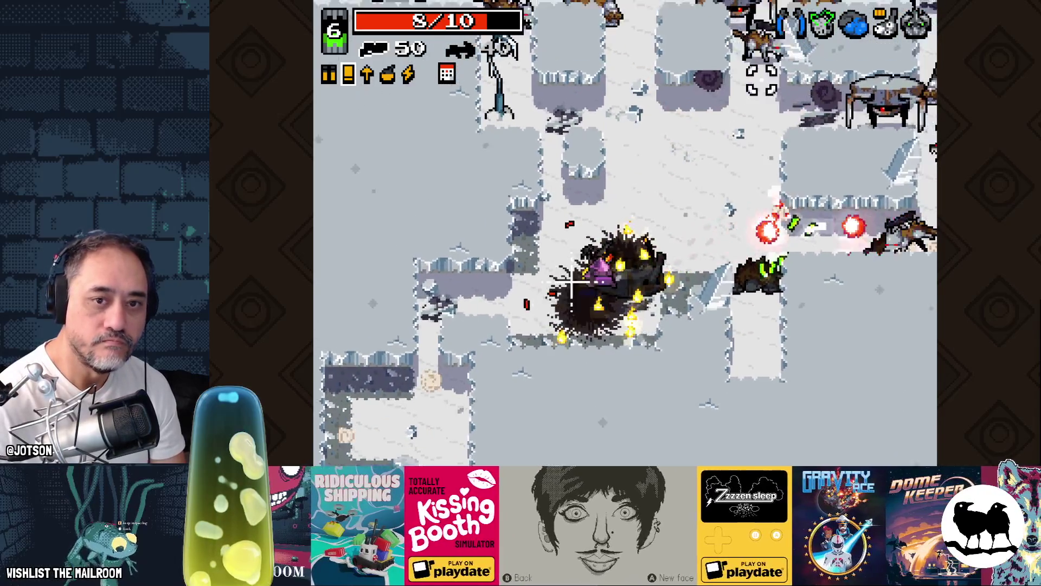
pyautogui.press('a')
pyautogui.click(759, 92)
pyautogui.click(754, 135)
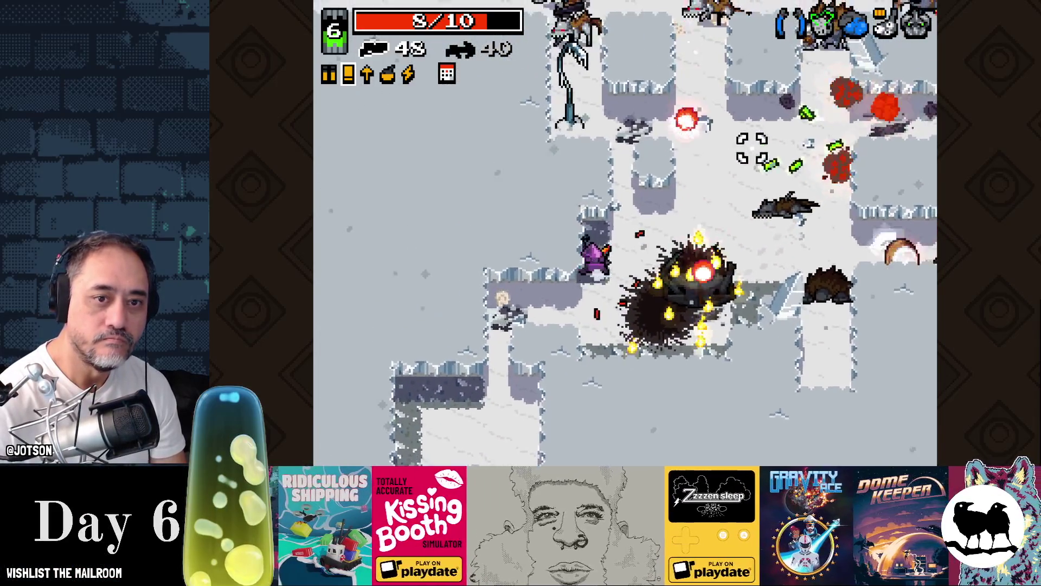
# - Raise the crystal shield, then walk down and up along the snow corridor
pyautogui.press('d')
pyautogui.rightClick(762, 179)
pyautogui.press('a')
pyautogui.press('s')
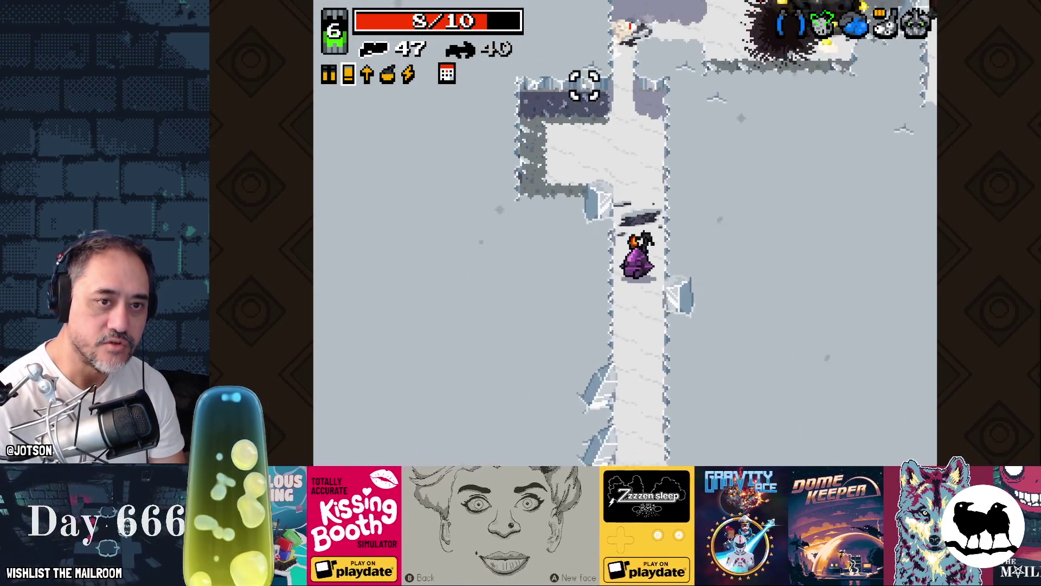
pyautogui.press('w')
pyautogui.press('a')
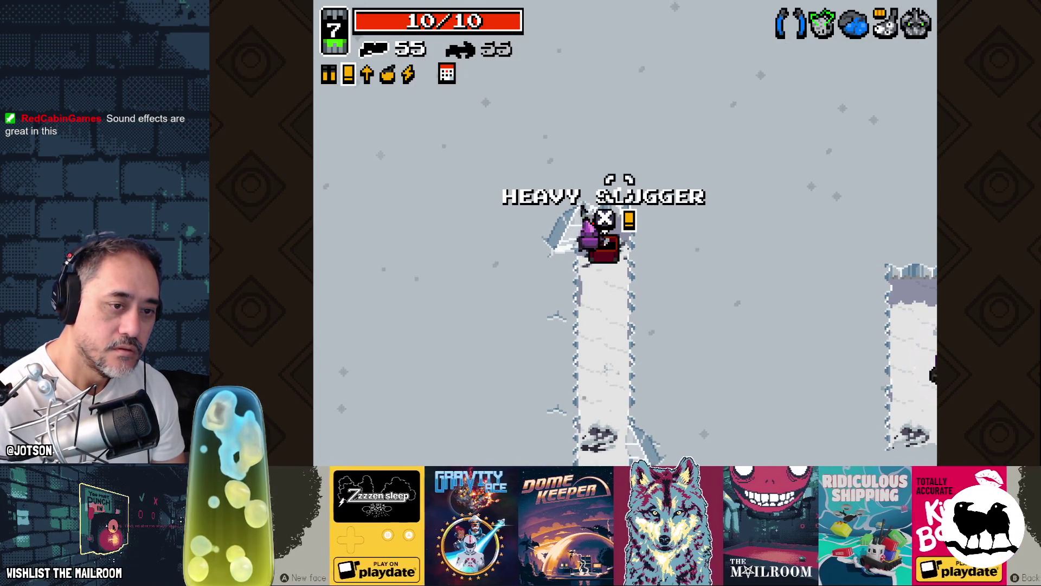
# - Pick up the Heavy Slugger, swap weapons and walk down the snowy corridor
pyautogui.press('e')
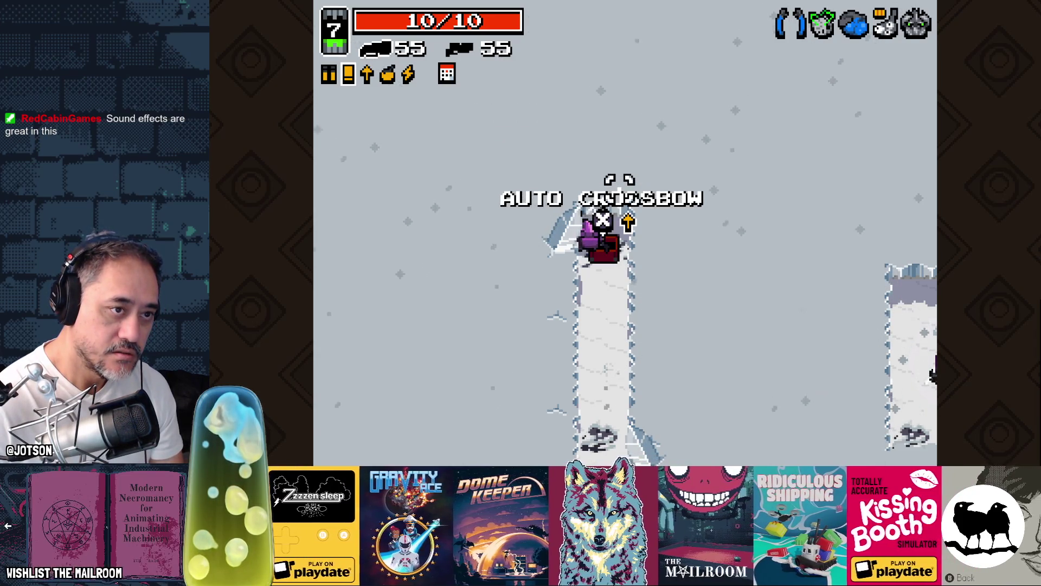
pyautogui.press('space')
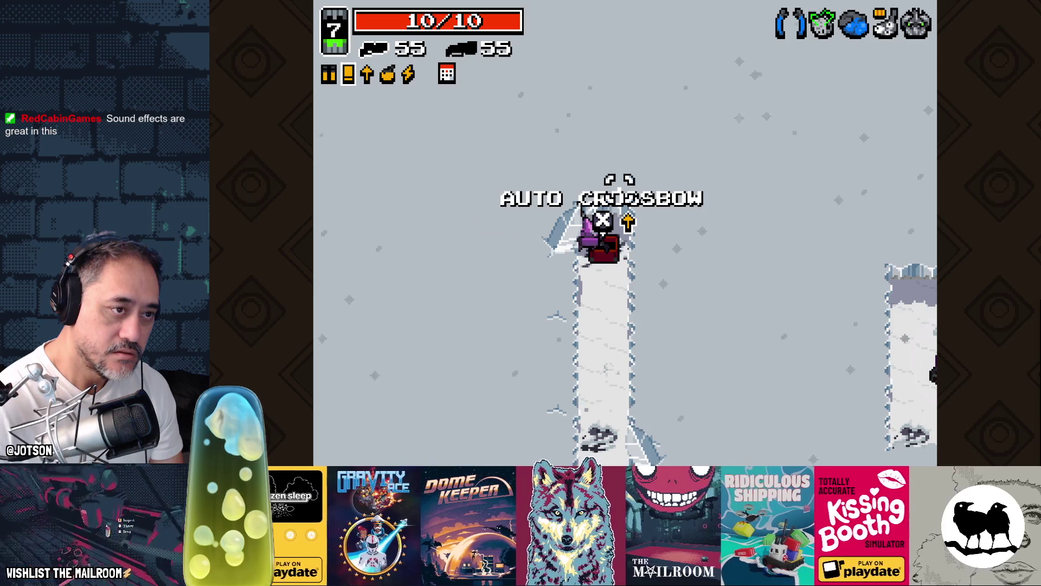
pyautogui.press('e')
pyautogui.press('s')
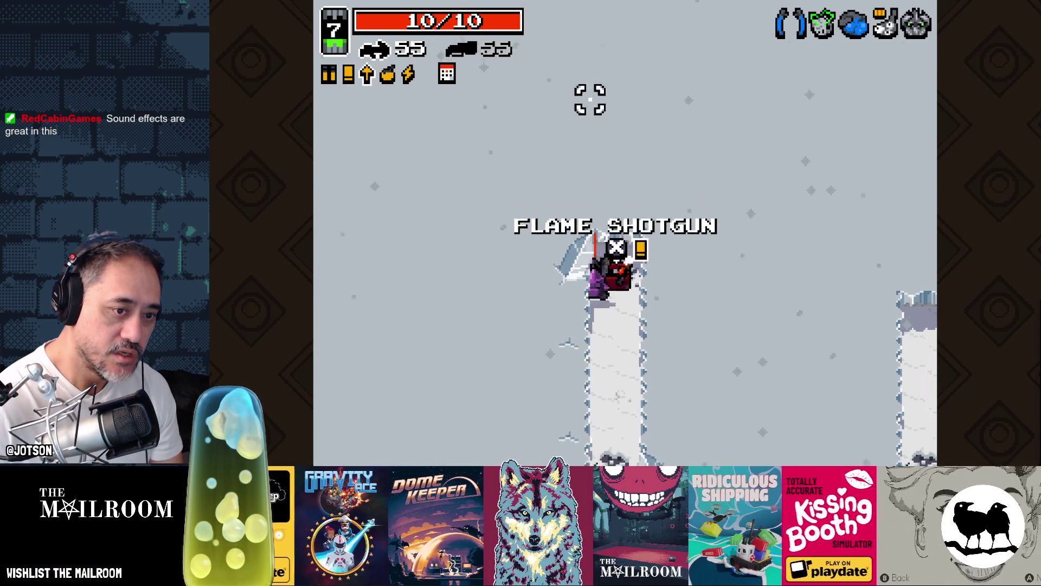
pyautogui.press('s')
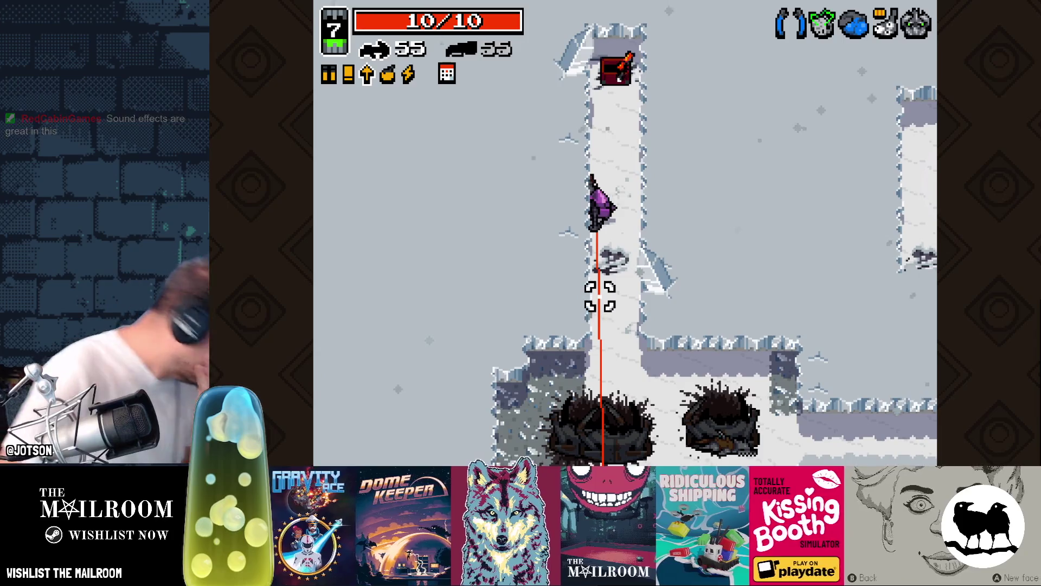
# - Walk up to the weapon chest, open it and fire the shotgun at the enemies ahead
pyautogui.press('w')
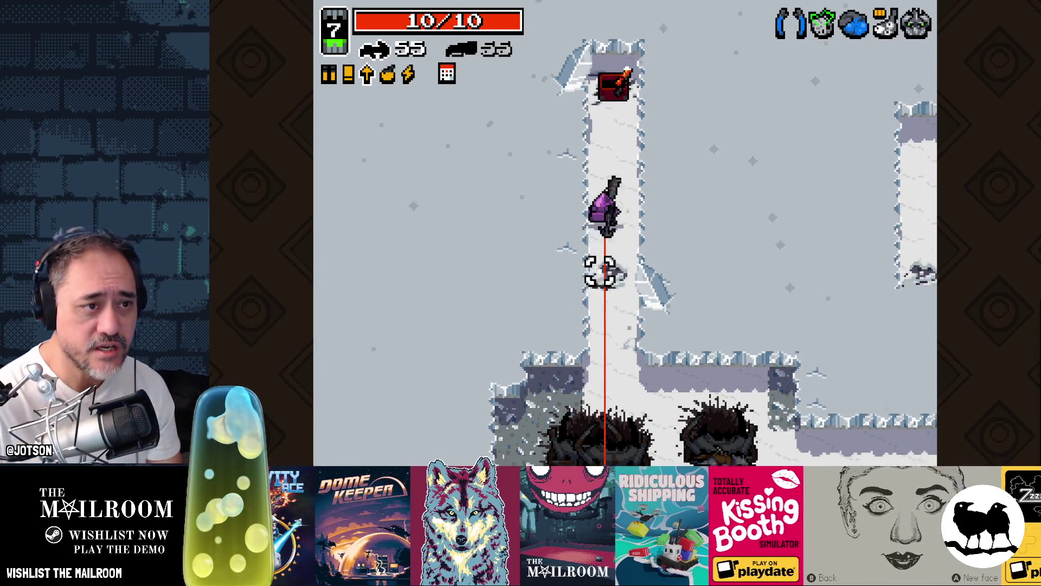
pyautogui.press('w')
pyautogui.press('space')
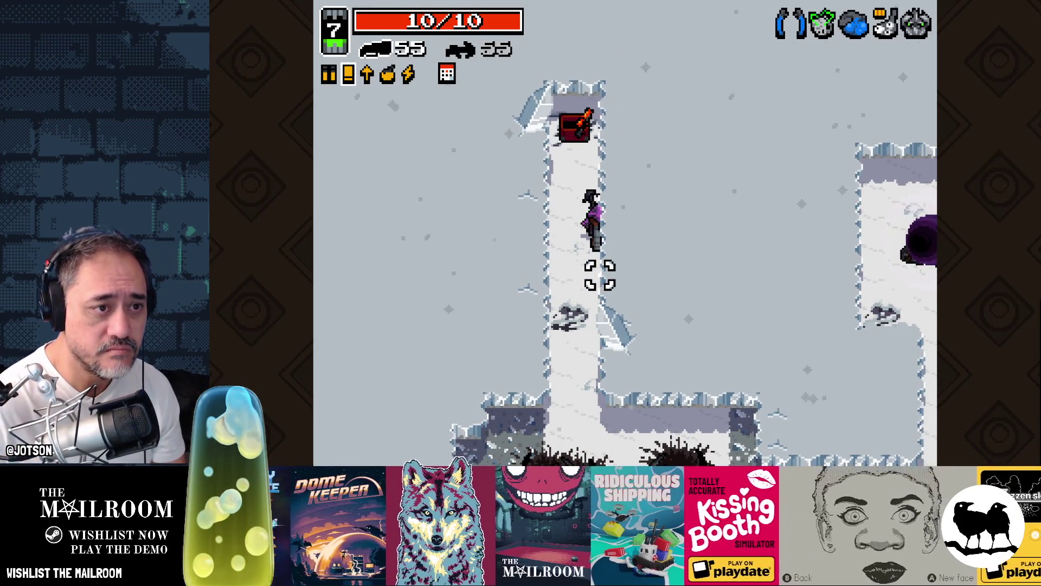
pyautogui.press('w')
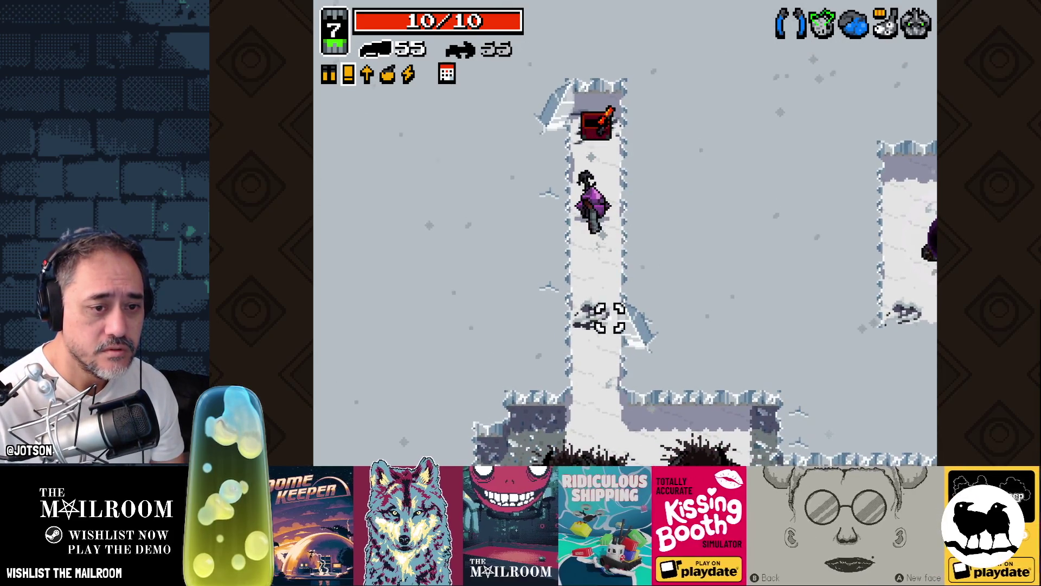
pyautogui.press('w')
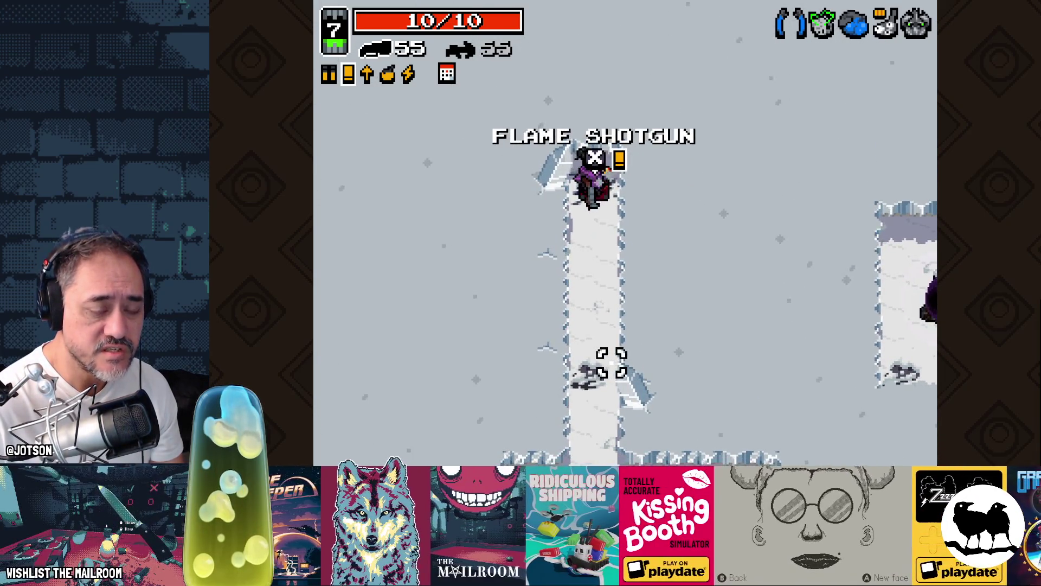
pyautogui.click(610, 364)
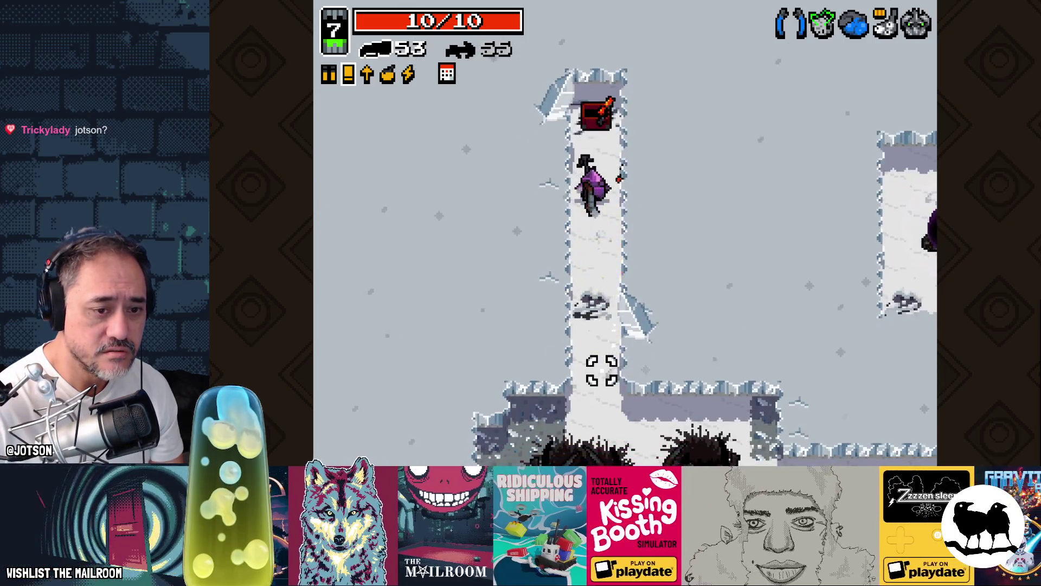
# - Switch weapons and run down the corridor into the next snowy room
pyautogui.press('s')
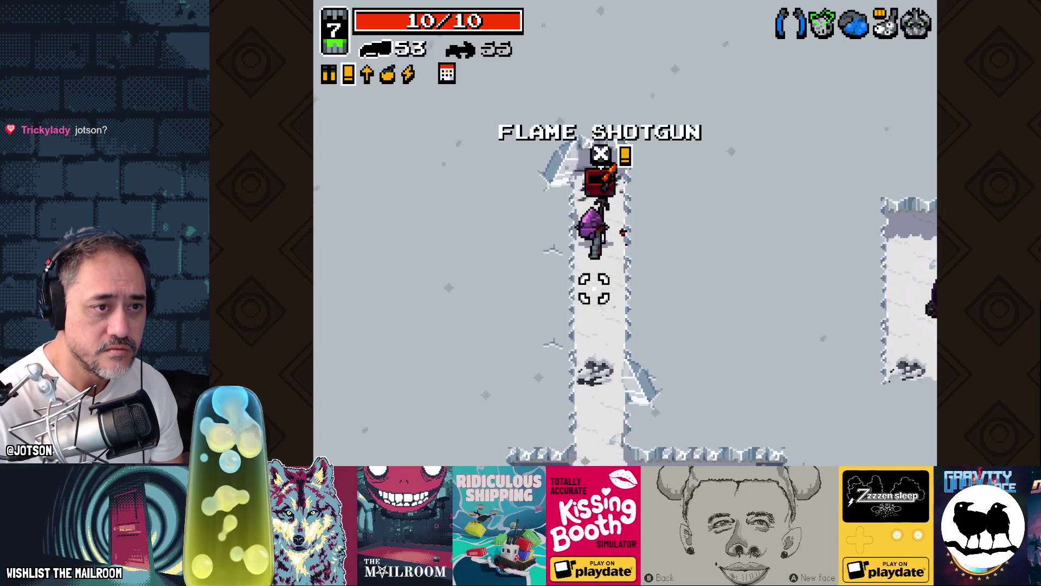
pyautogui.press('s')
pyautogui.press('space')
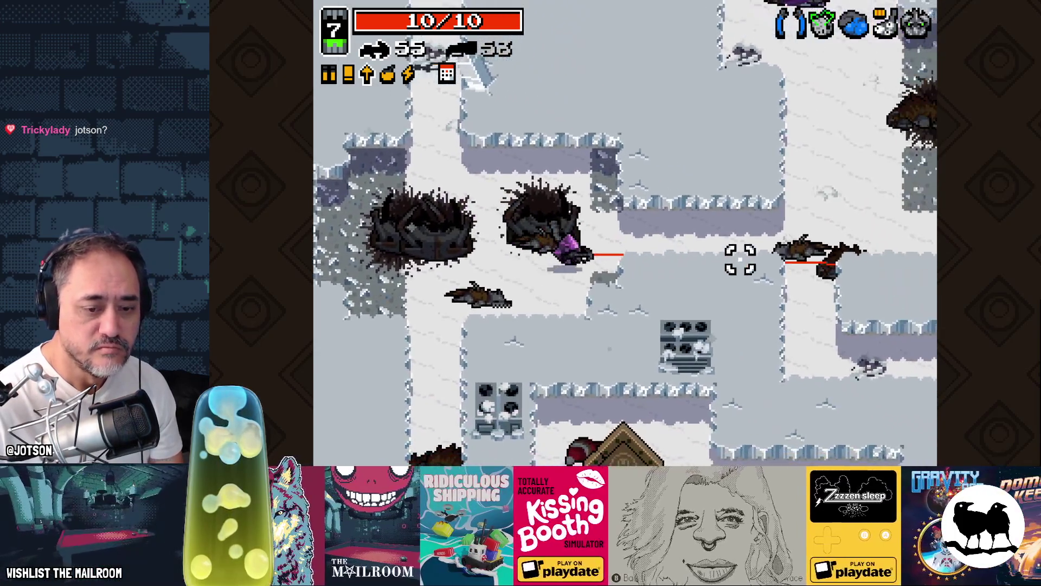
pyautogui.press('d')
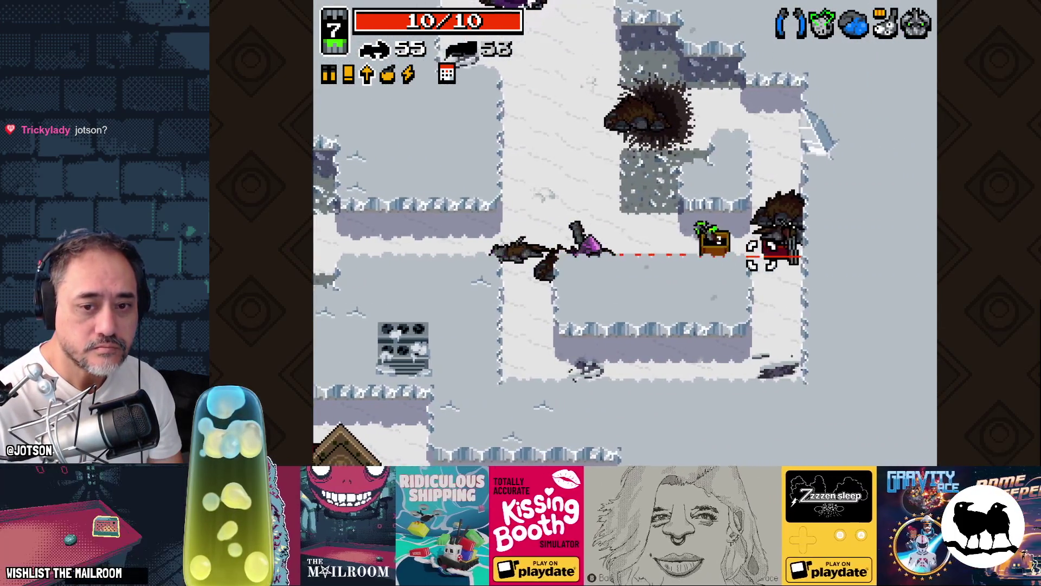
pyautogui.press('a')
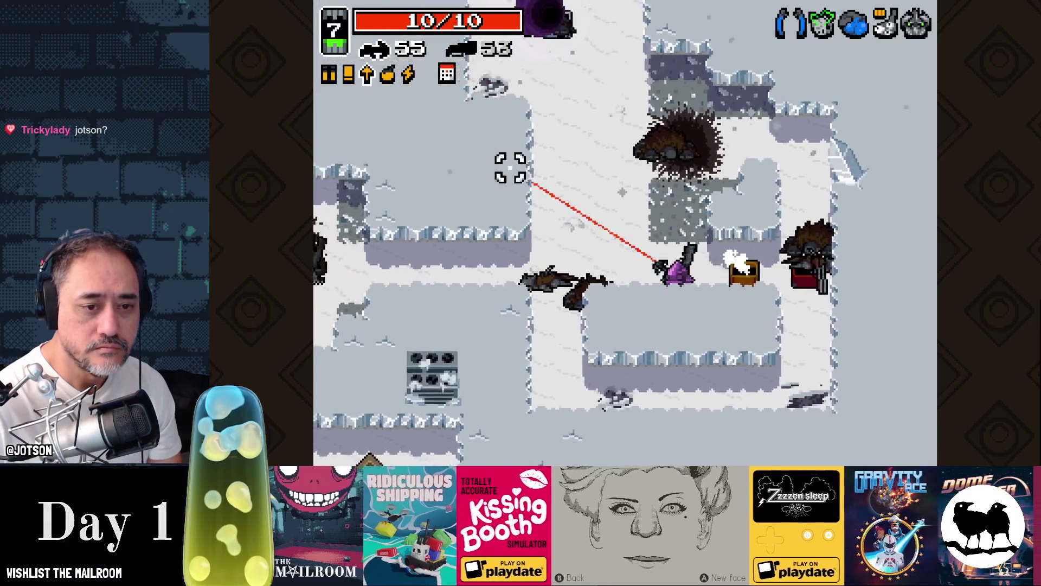
pyautogui.press('w')
pyautogui.press('w')
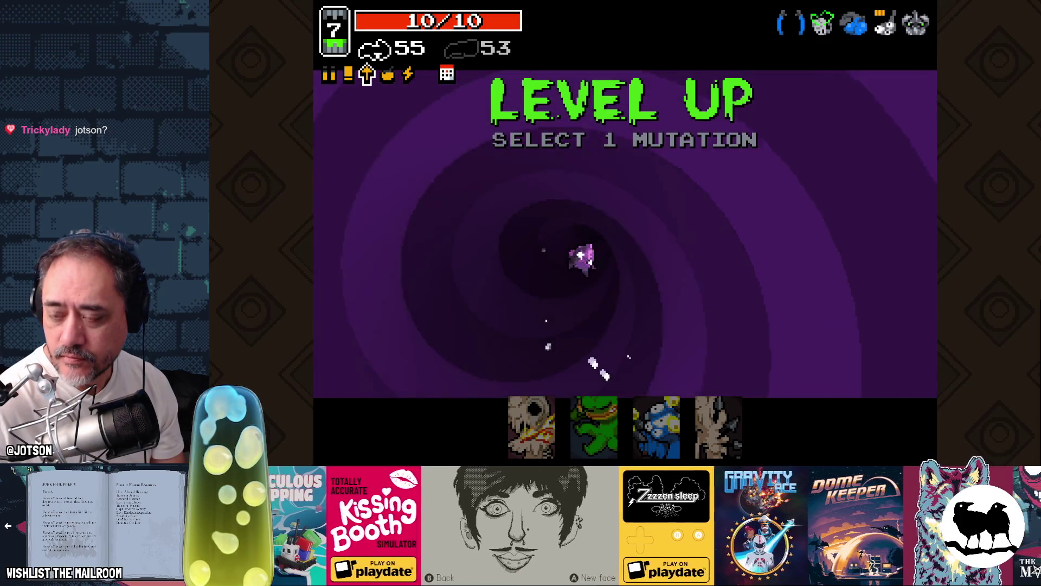
# - Choose Extra Feet as the level-up mutation
pyautogui.press('Right')
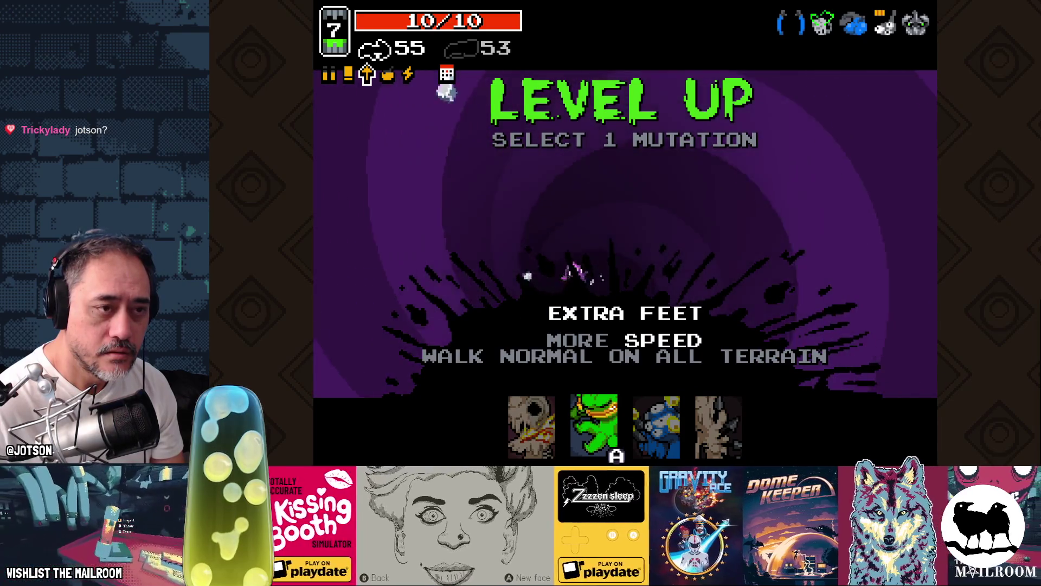
pyautogui.press('Return')
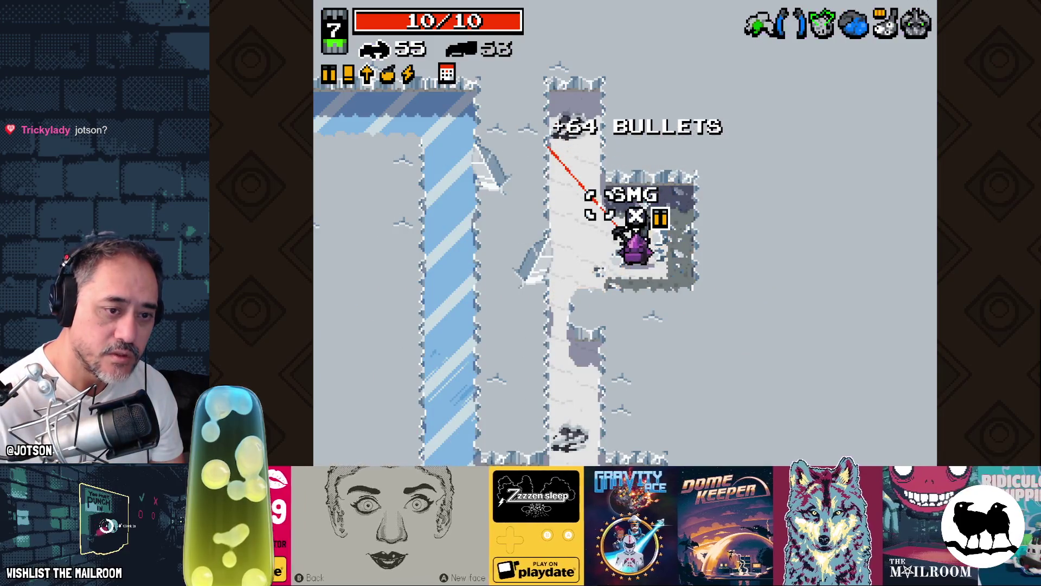
# - Move through the snow level and shoot the enemies as the Lil Hunter fight begins
pyautogui.press('a')
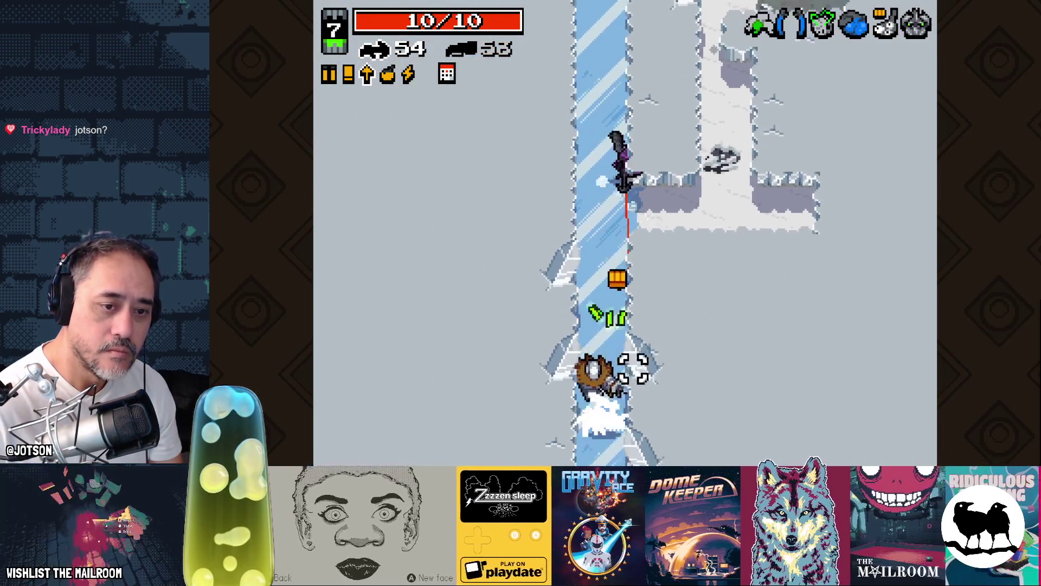
pyautogui.press('s')
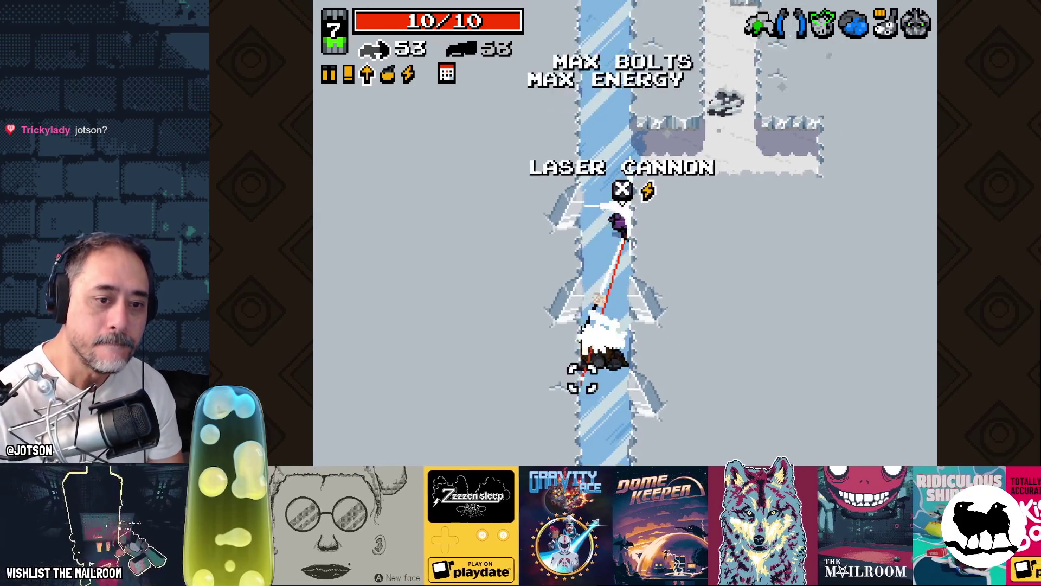
pyautogui.press('w')
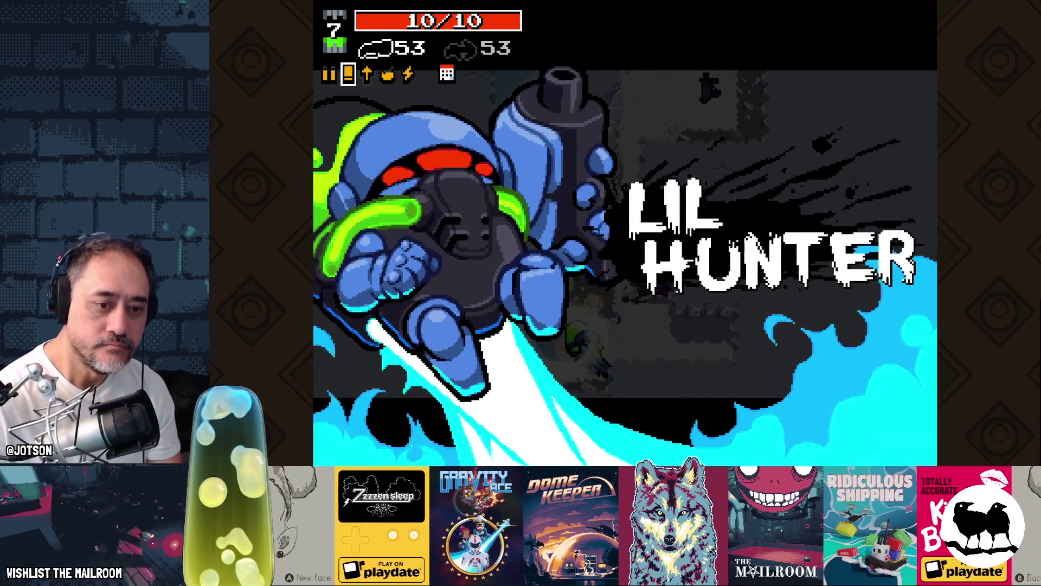
pyautogui.click(551, 331)
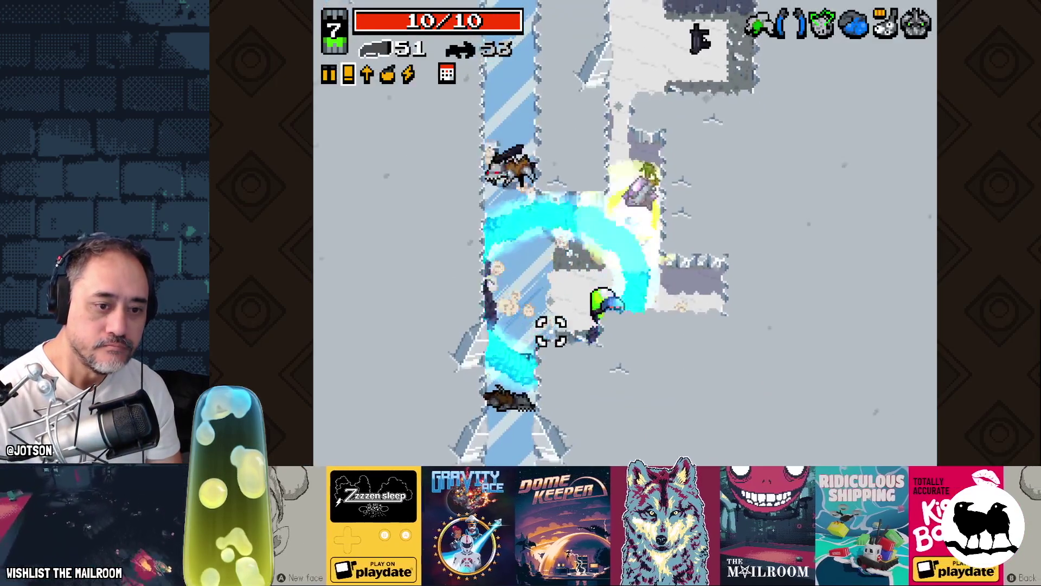
pyautogui.press('w')
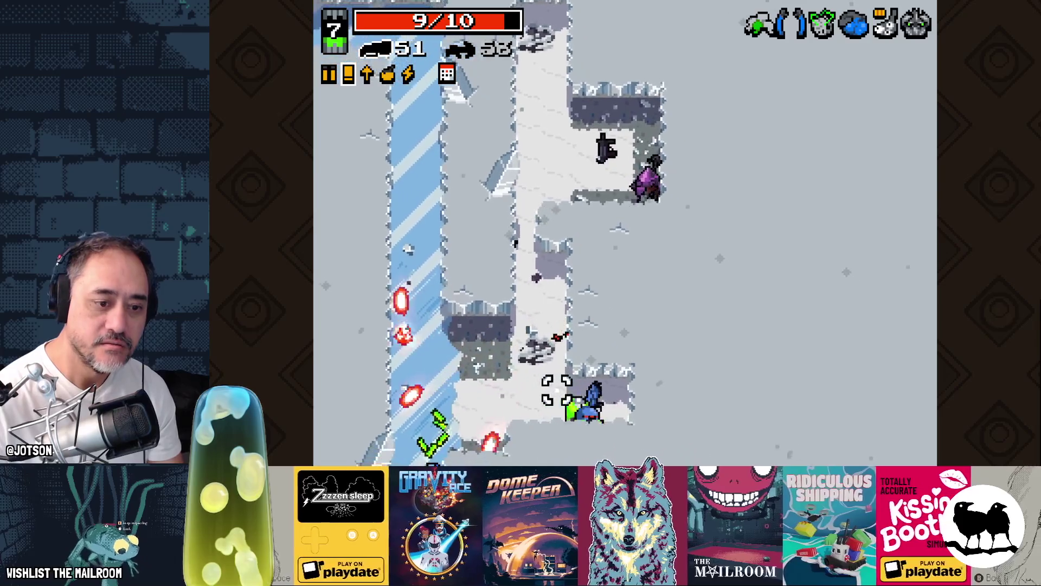
pyautogui.click(686, 347)
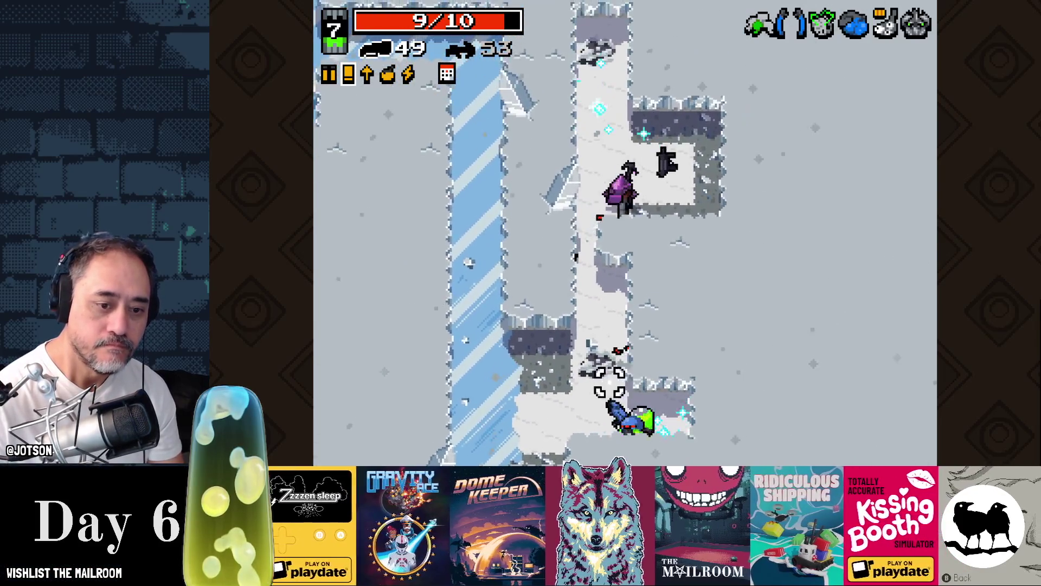
pyautogui.click(660, 388)
# - Swap weapons, collect ammo to max shells and bolts at 55, and shoot the approaching wolves
pyautogui.press('space')
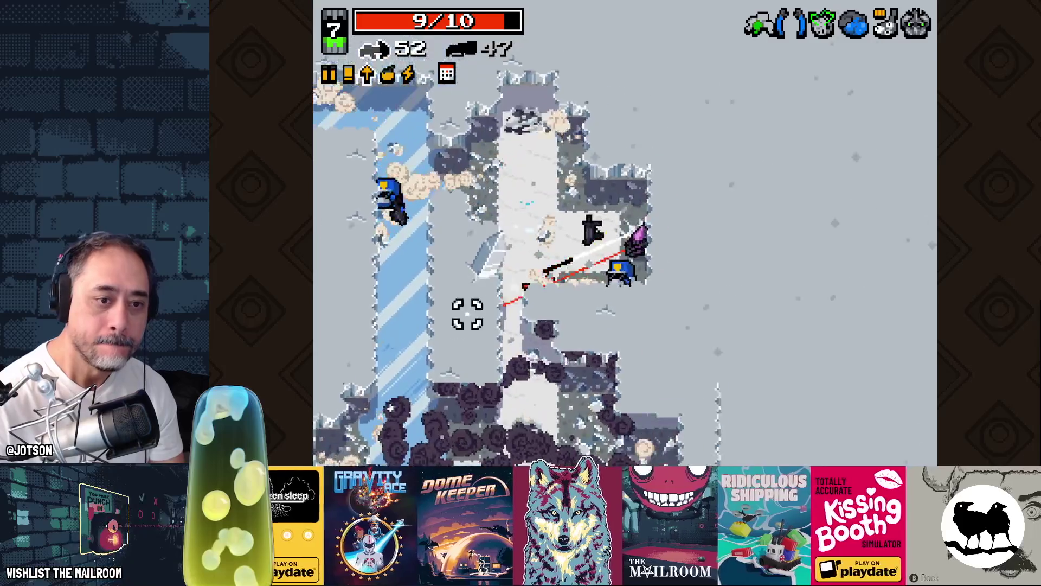
pyautogui.press('w')
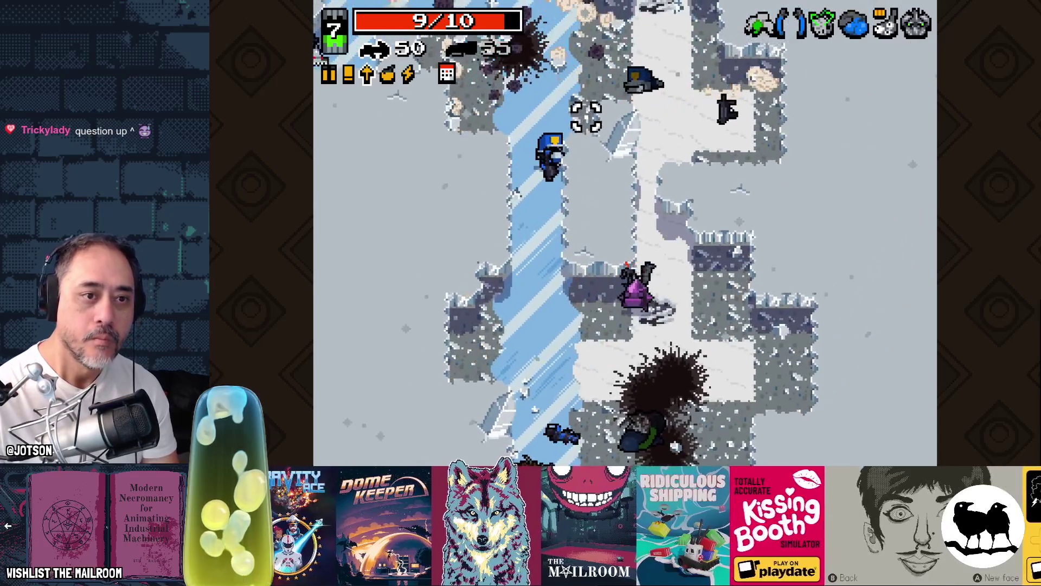
pyautogui.click(585, 117)
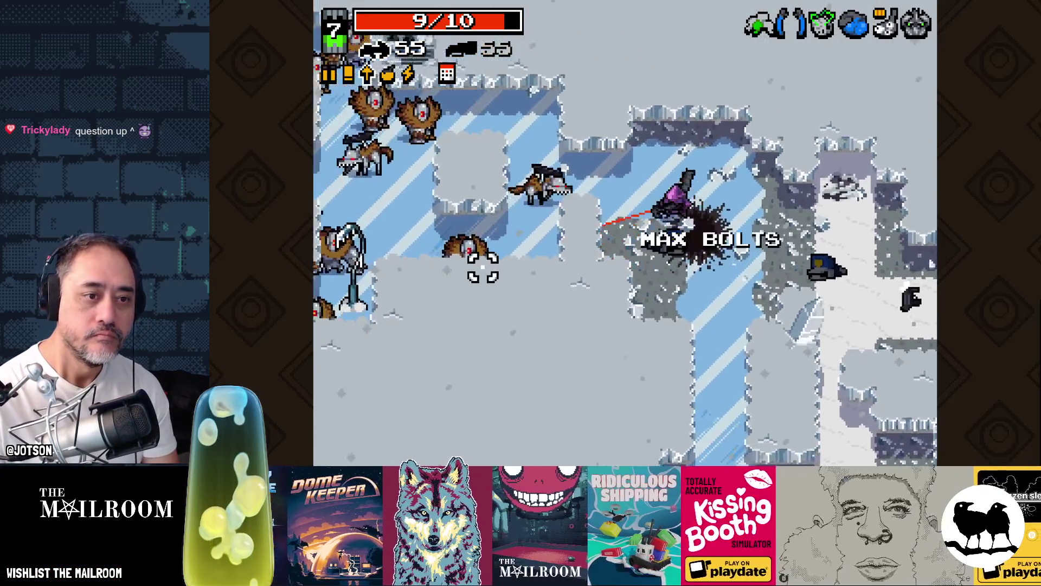
pyautogui.click(482, 266)
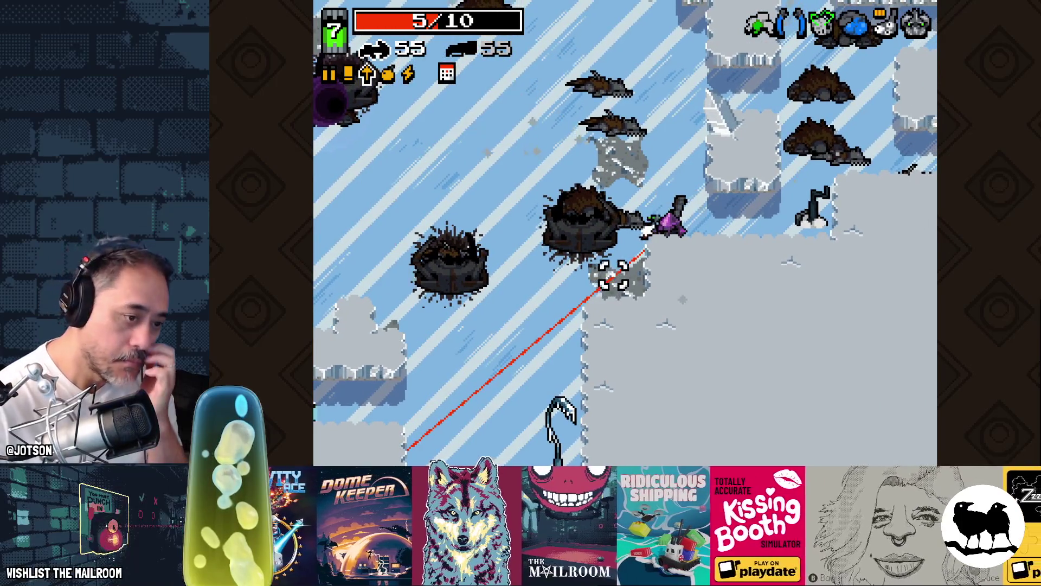
# - Walk down-left past the Toxic Bow, then step back onto its pickup
pyautogui.press('a')
pyautogui.press('s')
pyautogui.press('a')
pyautogui.press('s')
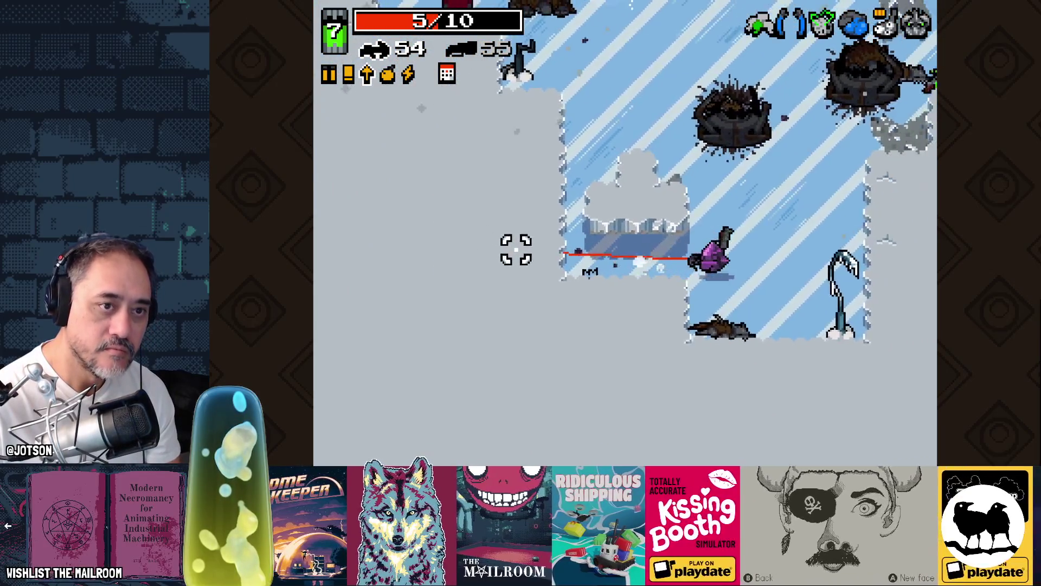
pyautogui.press('d')
pyautogui.press('w')
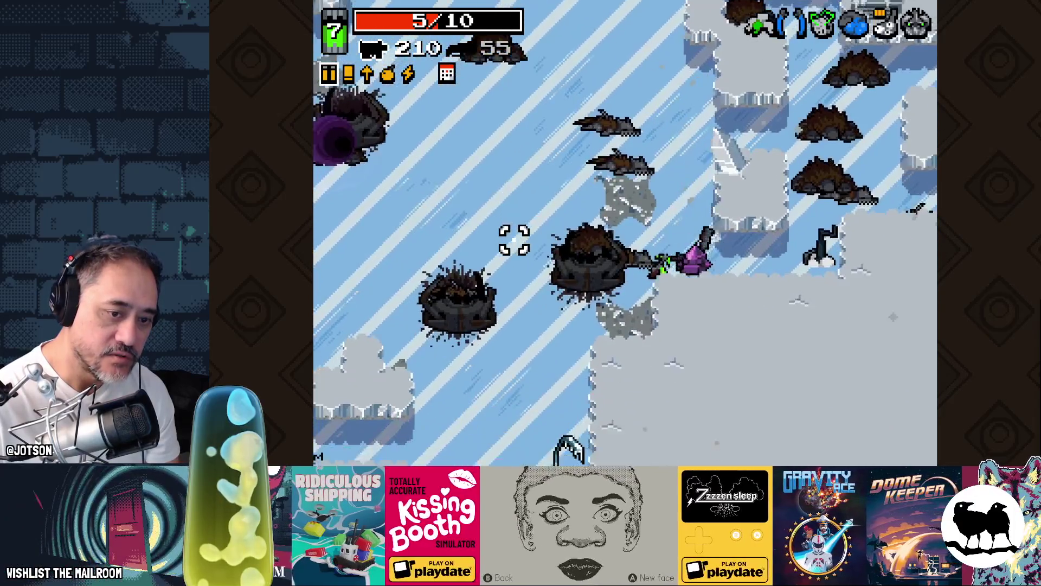
# - Cross the icy map while clearing enemies, switch weapons and pick up the Heavy Crossbow
pyautogui.press('w')
pyautogui.press('a')
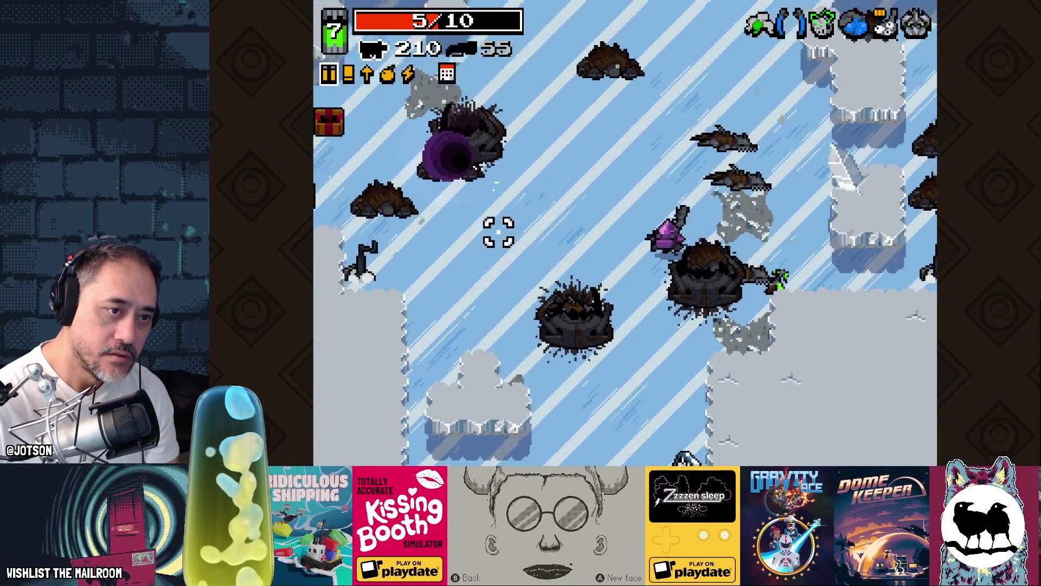
pyautogui.press('w')
pyautogui.press('a')
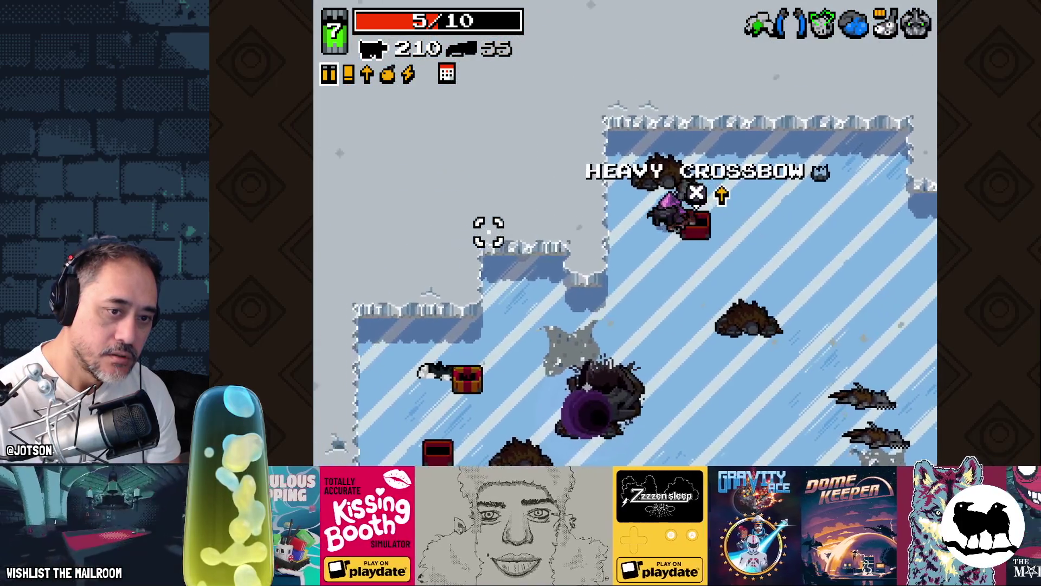
pyautogui.press('s')
pyautogui.press('d')
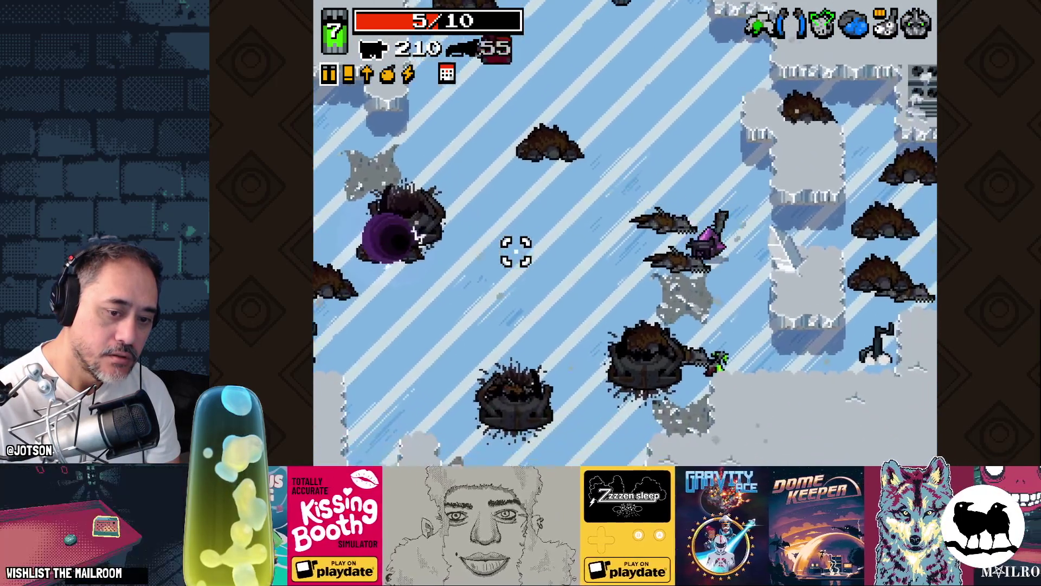
pyautogui.press('w')
pyautogui.press('a')
pyautogui.press('space')
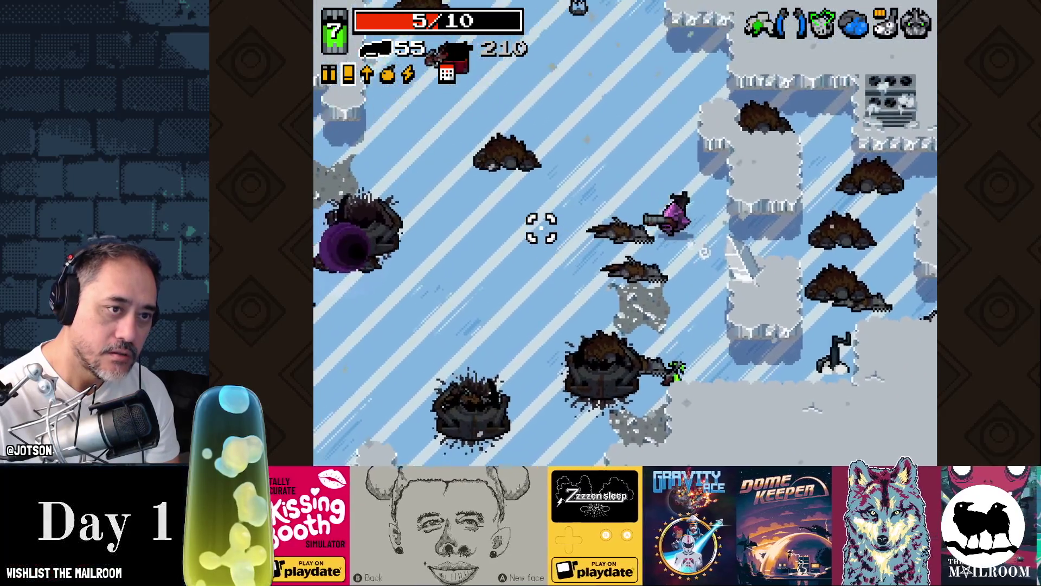
pyautogui.press('w')
pyautogui.press('d')
pyautogui.press('e')
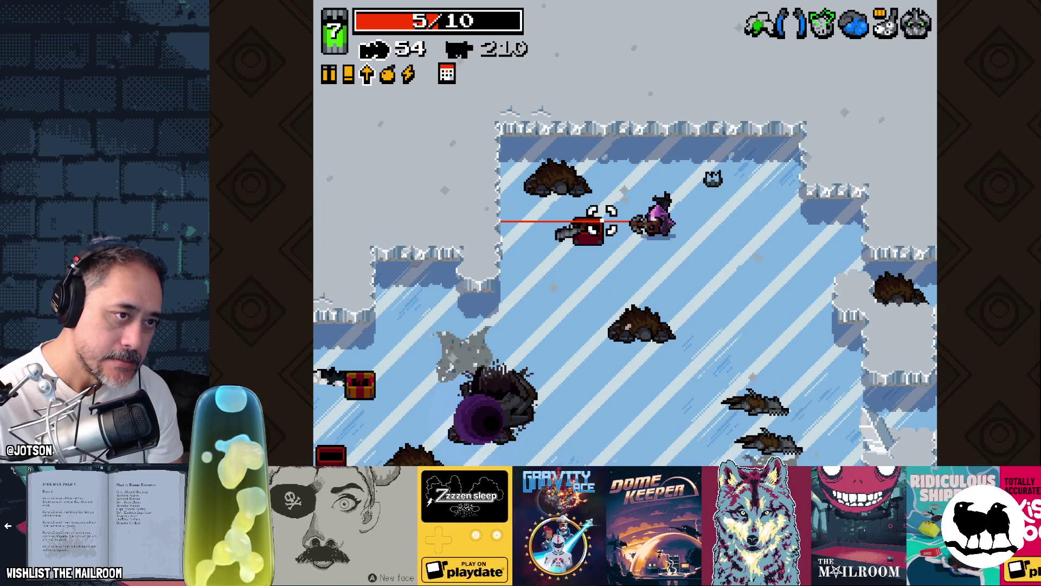
# - Pick up the Heavy Slugger, make the 210-ammo weapon primary and head down-left
pyautogui.press('space')
pyautogui.press('a')
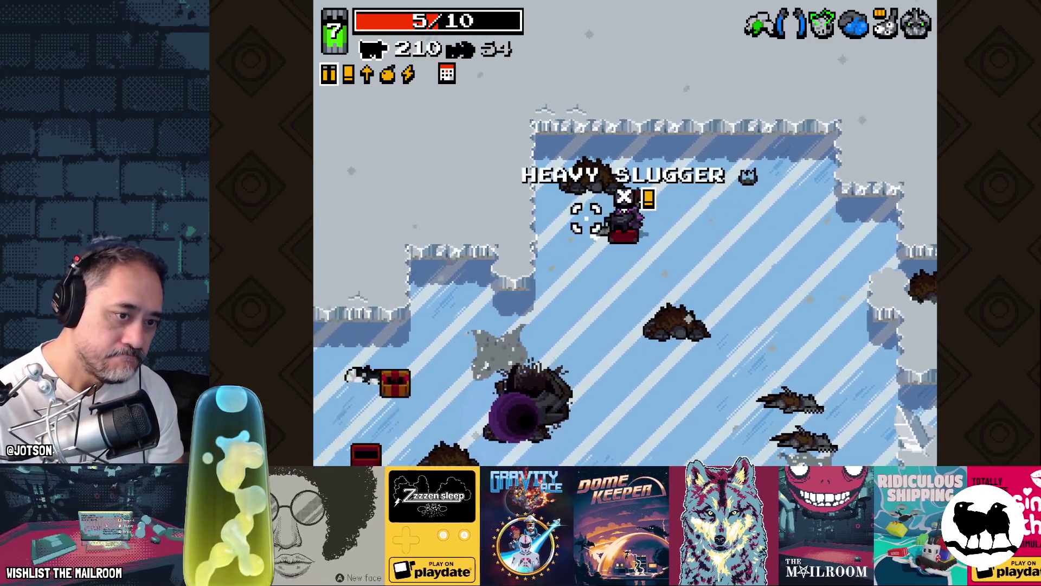
pyautogui.press('space')
pyautogui.press('e')
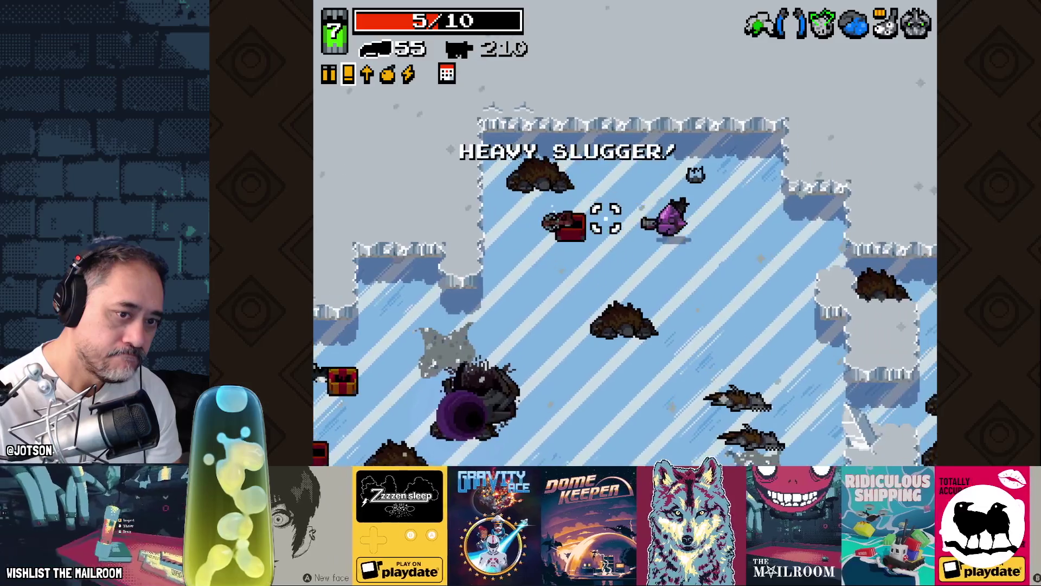
pyautogui.press('a')
pyautogui.press('space')
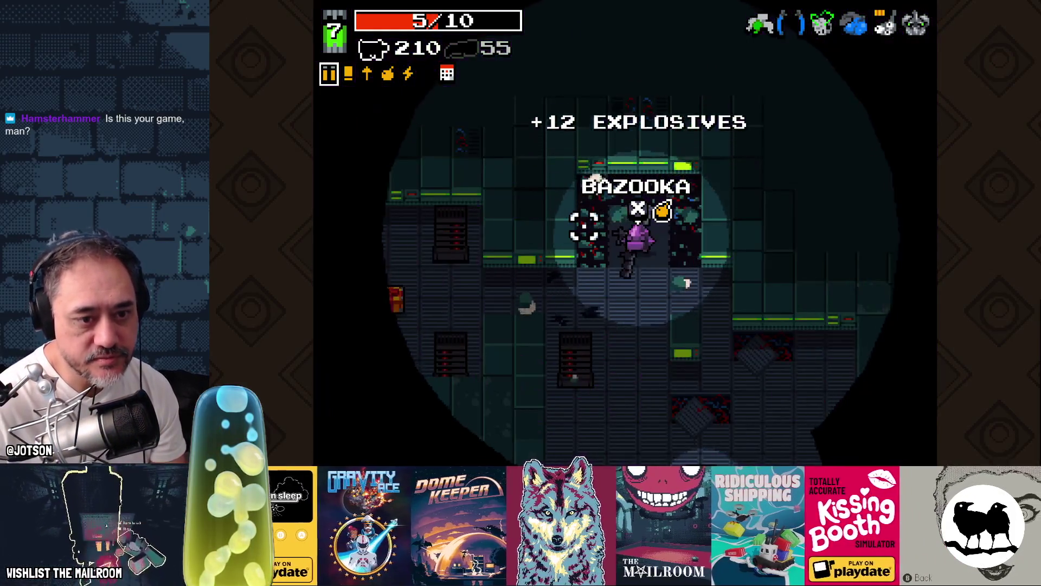
# - Fire at the swarming enemies until dying at 6-1, then continue to the daily leaderboard
pyautogui.click(628, 365)
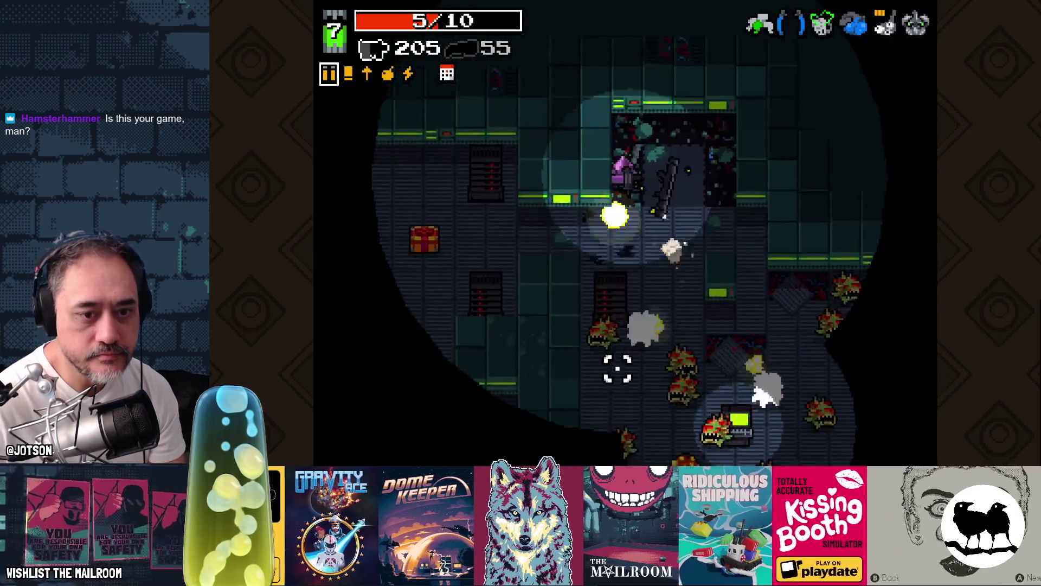
pyautogui.click(621, 382)
pyautogui.click(624, 377)
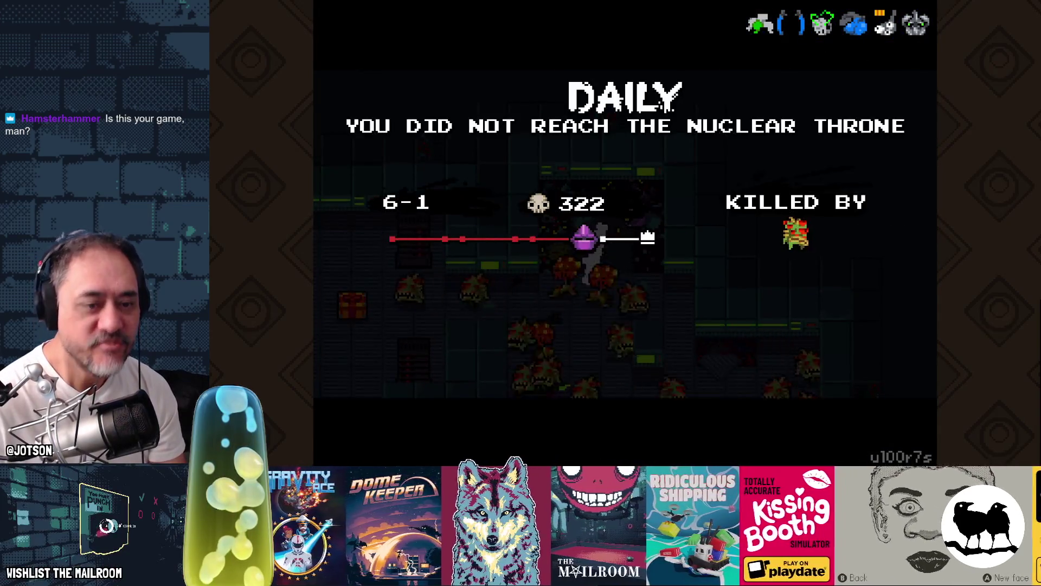
pyautogui.press('Return')
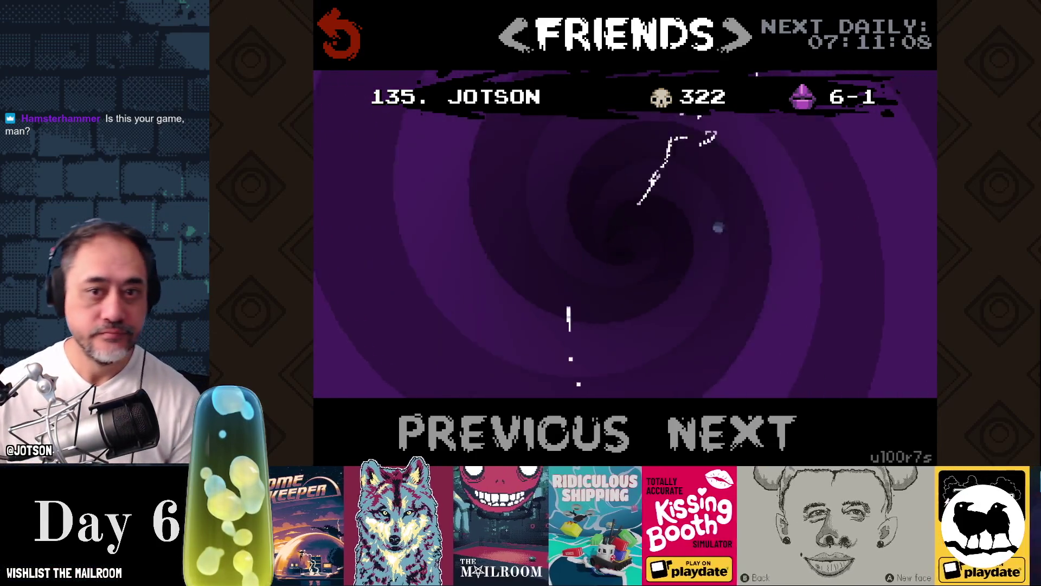
# - Leave the leaderboard and quit Nuclear Throne from the main menu to the desktop
pyautogui.press('Escape')
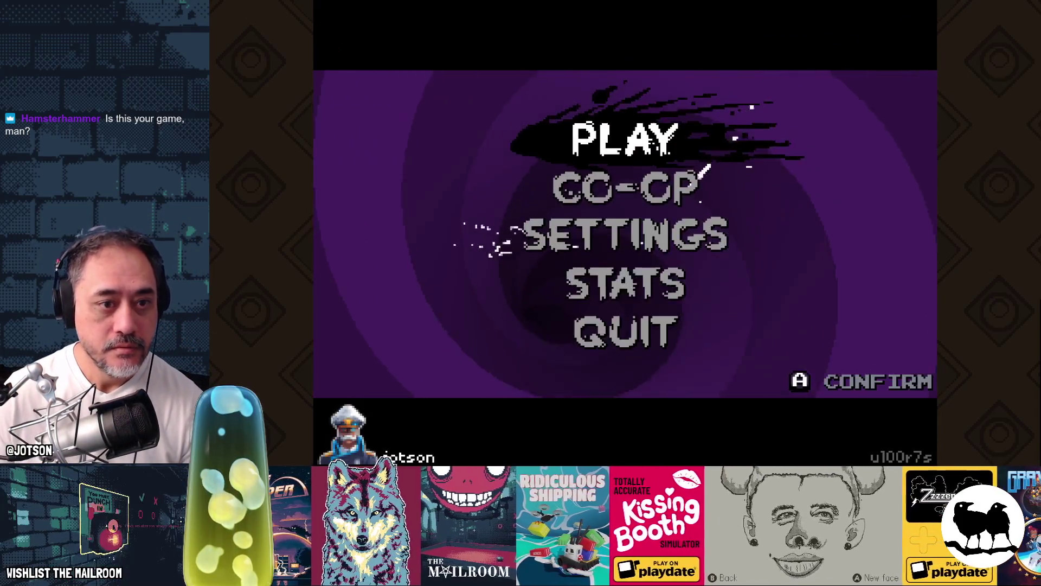
pyautogui.press('Up')
pyautogui.press('Up')
pyautogui.press('Down')
pyautogui.press('Down')
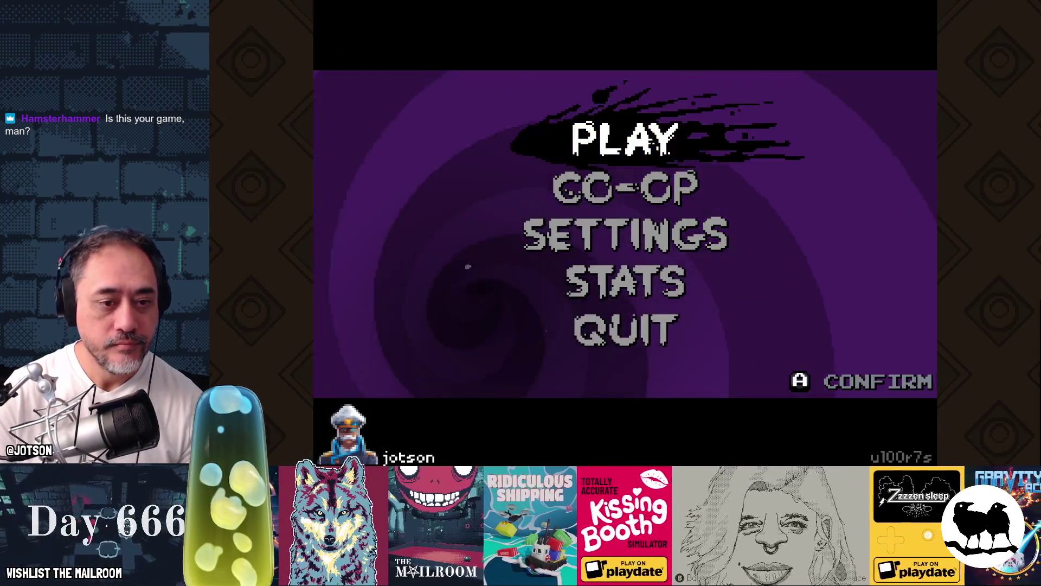
pyautogui.press('Up')
pyautogui.press('Return')
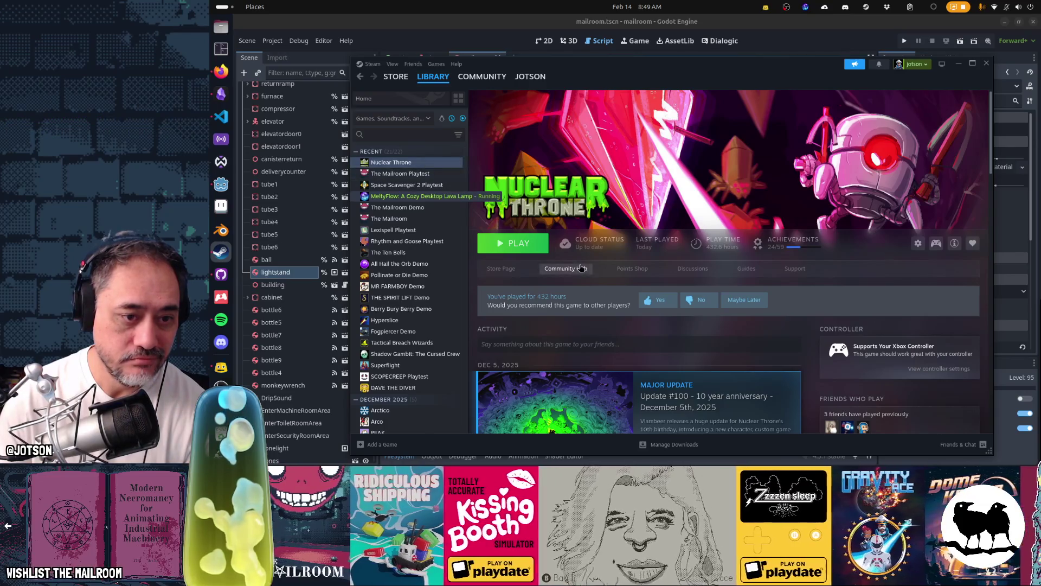
# - Load the Nuclear Throne store page, scroll down to reviews and purchase options, then back up
pyautogui.click(501, 268)
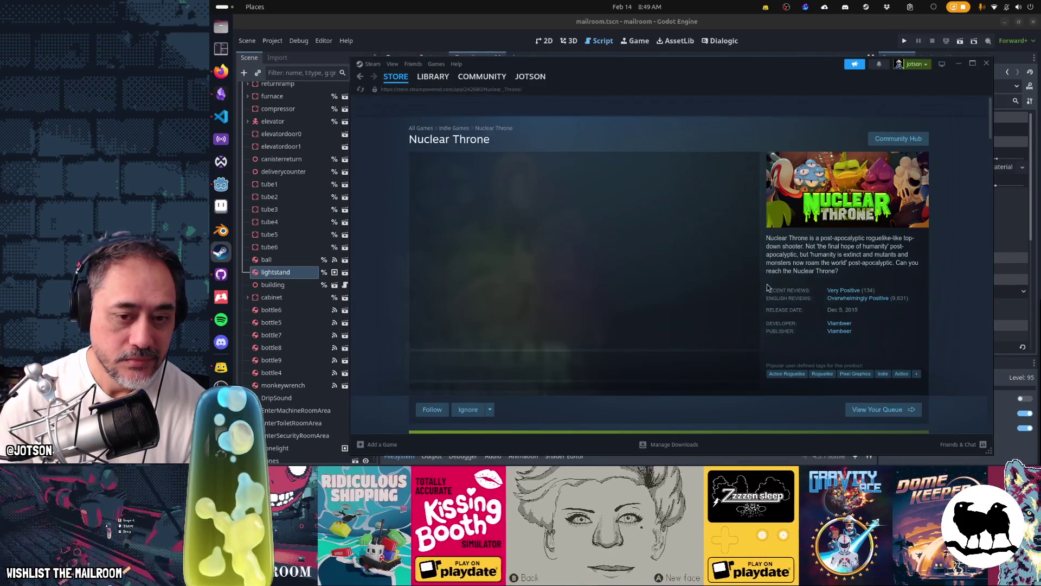
pyautogui.scroll(-4, 915, 291)
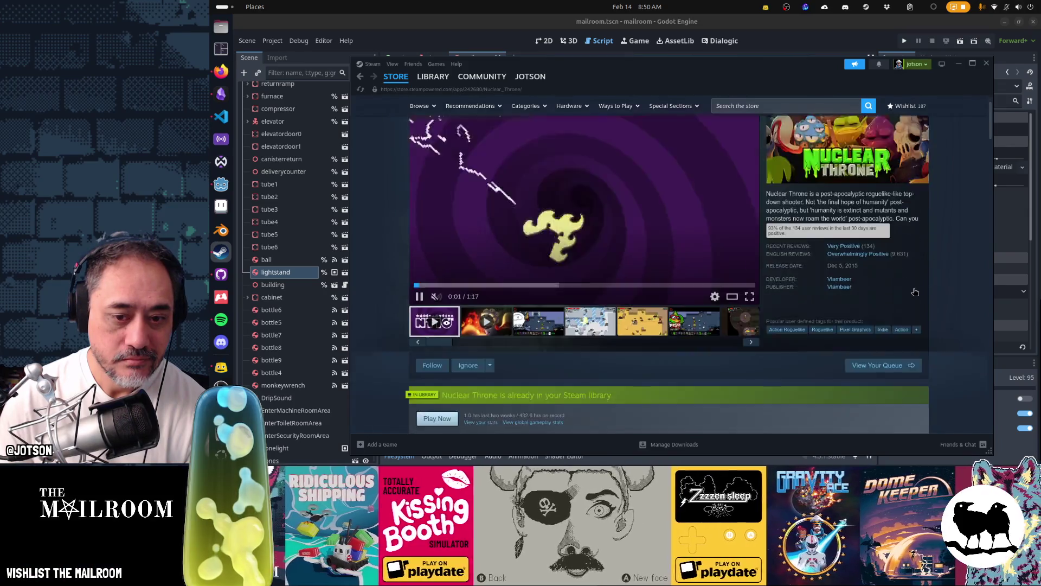
pyautogui.scroll(-4, 915, 292)
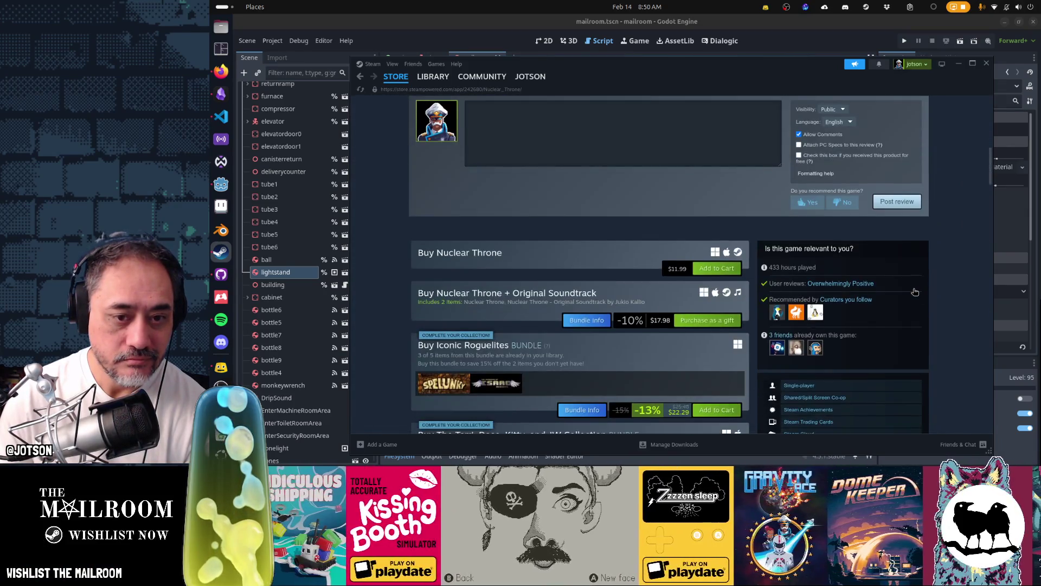
pyautogui.scroll(2, 925, 320)
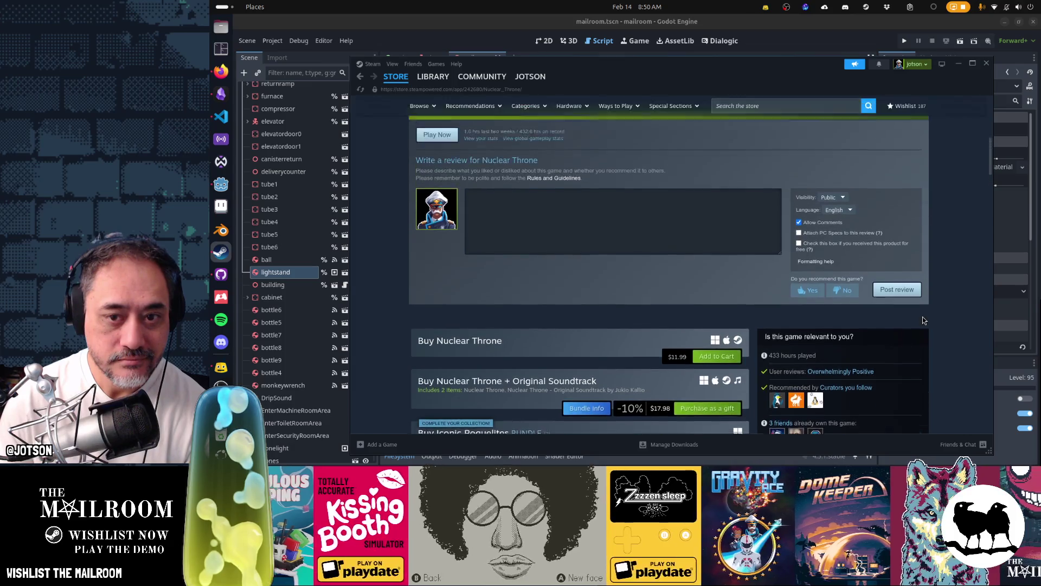
pyautogui.scroll(5, 890, 310)
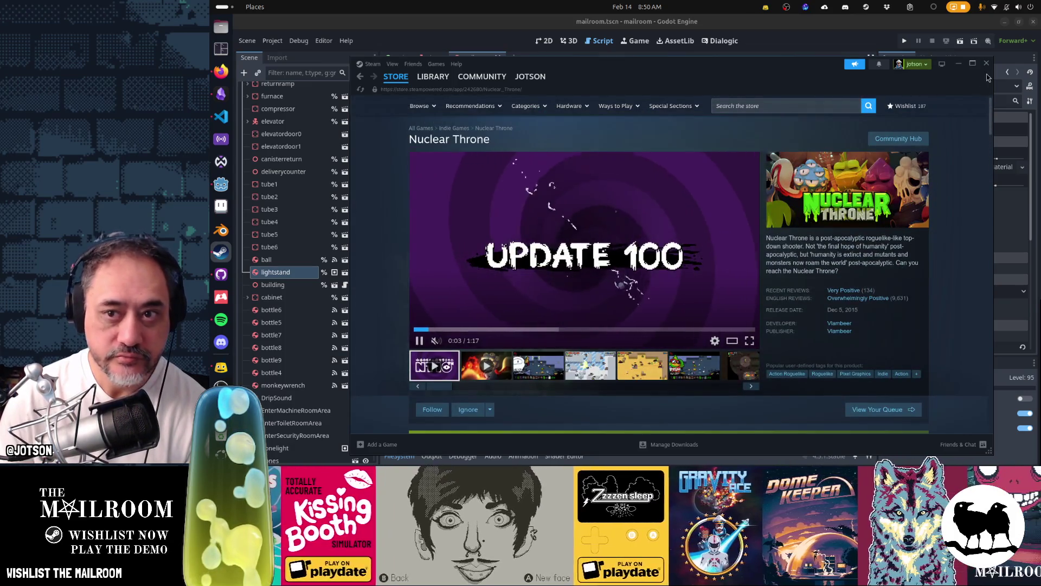
pyautogui.hotkey('alt', 'Tab')
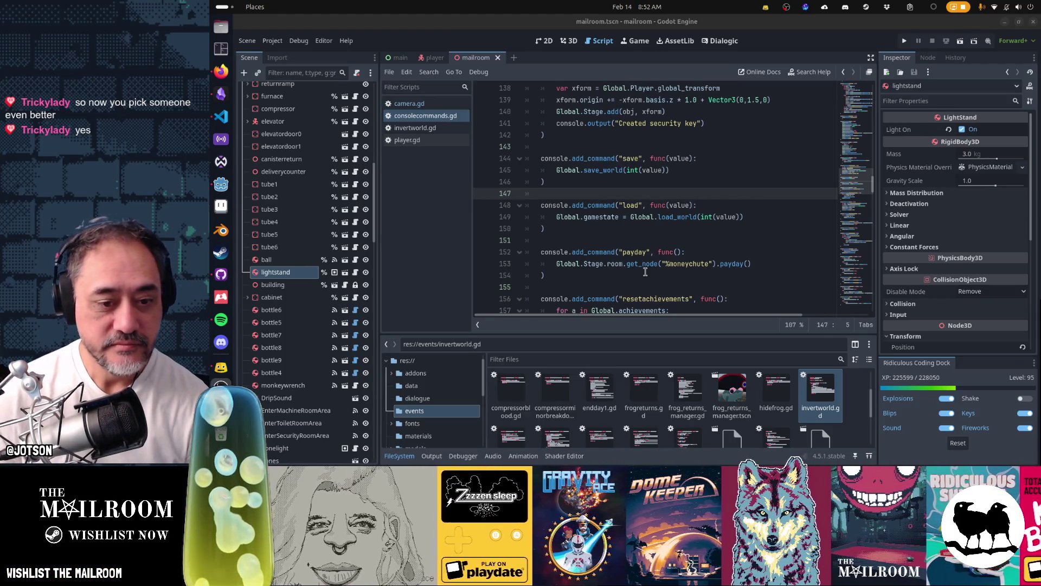
# - Enlarge Godot's code area for consolecommands.gd and place the caret on the empty line after resetachievements
pyautogui.click(399, 456)
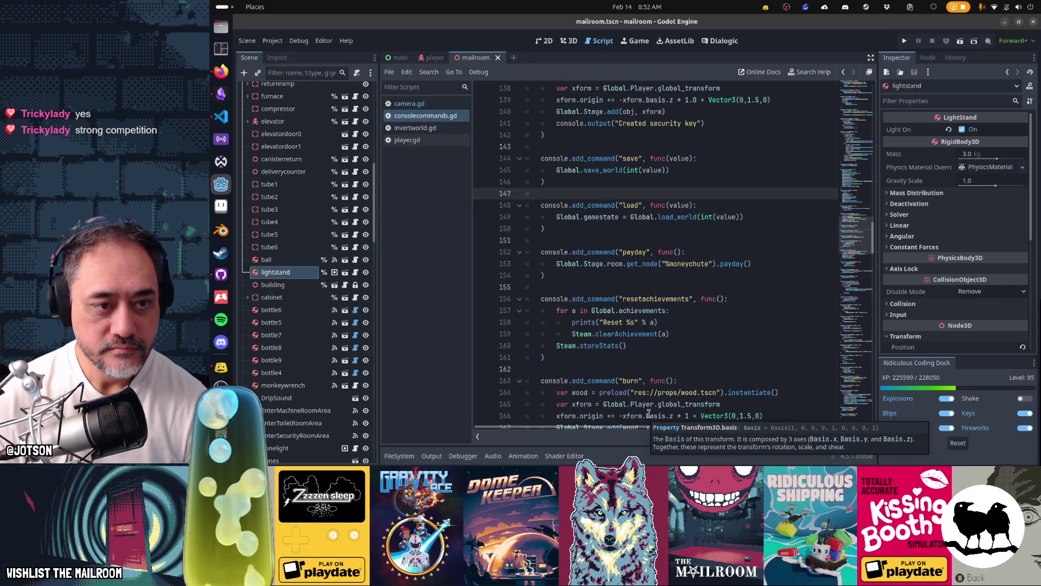
pyautogui.click(616, 366)
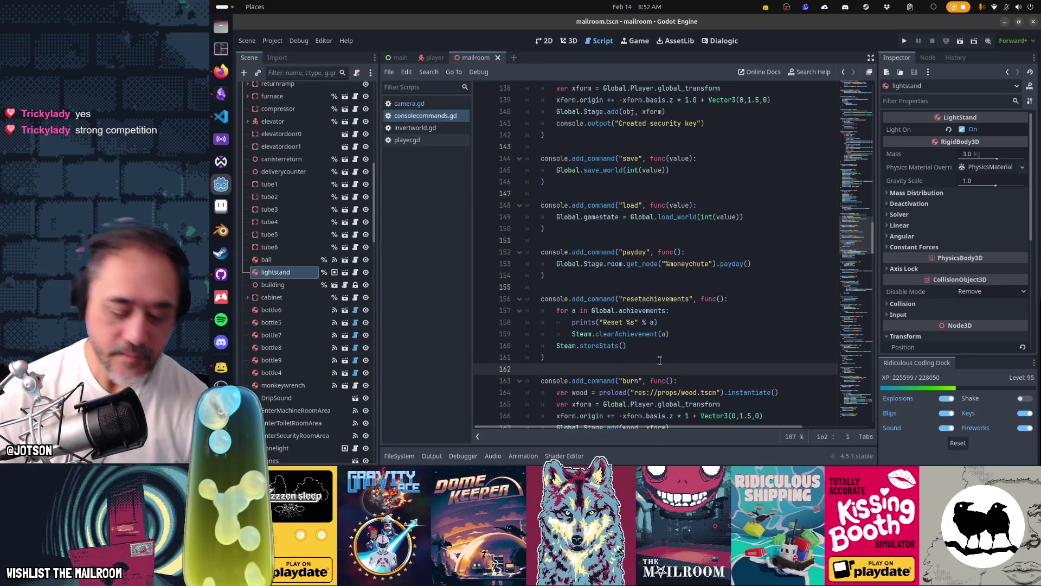
# - Re-indent blank line 162 after resetachievements, widen the Scene dock and script list, and go to line 151
pyautogui.press('BackSpace')
pyautogui.press('Return')
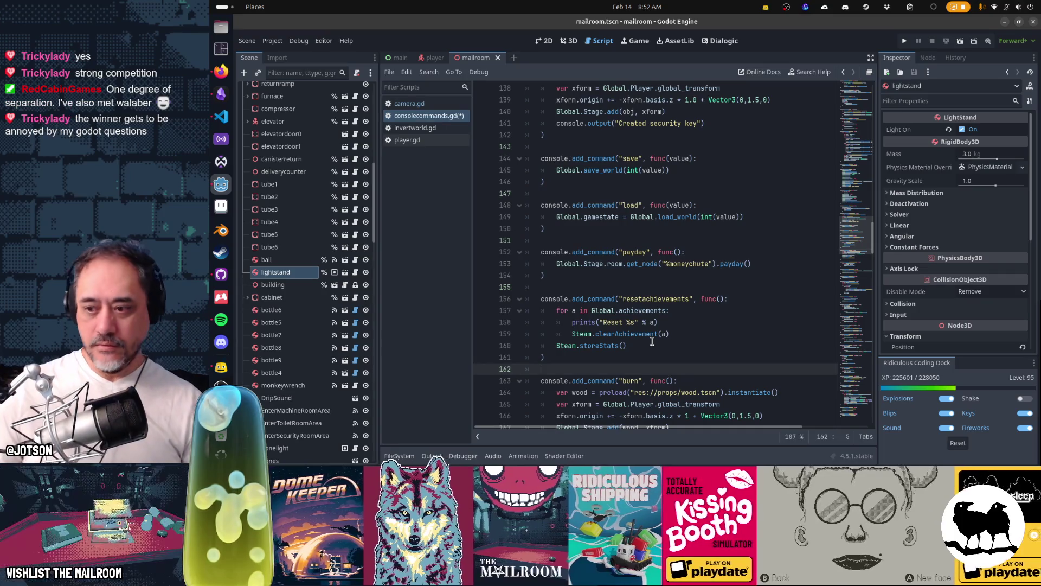
pyautogui.moveTo(659, 335)
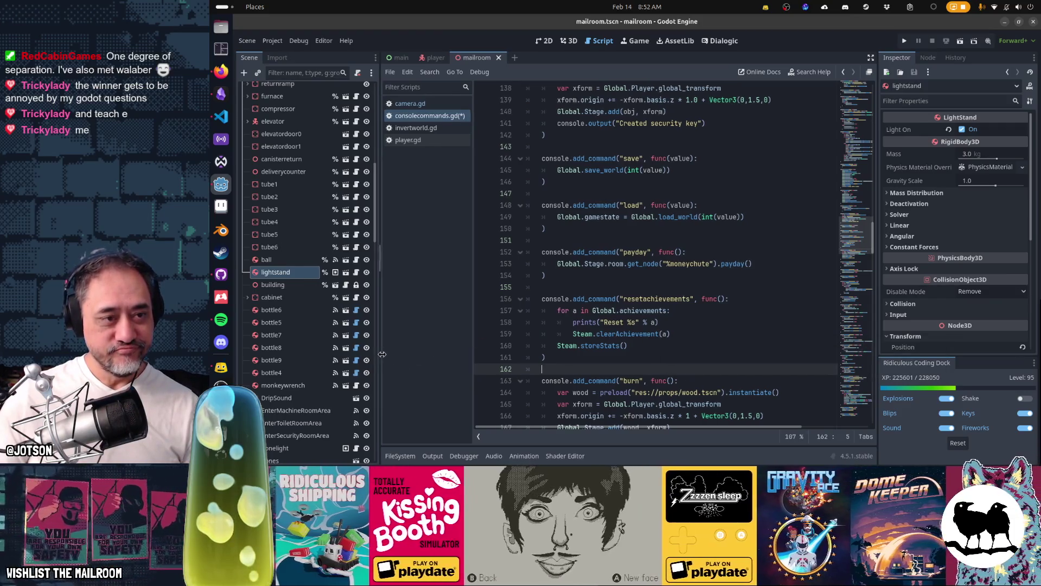
pyautogui.moveTo(380, 357); pyautogui.dragTo(388, 358)
pyautogui.moveTo(480, 376); pyautogui.dragTo(489, 379)
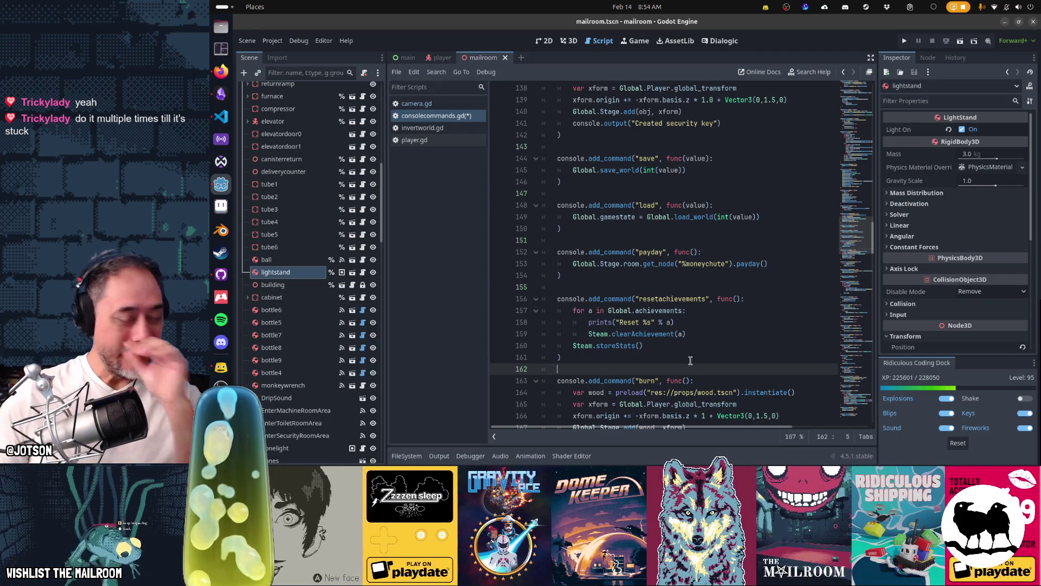
pyautogui.moveTo(658, 335)
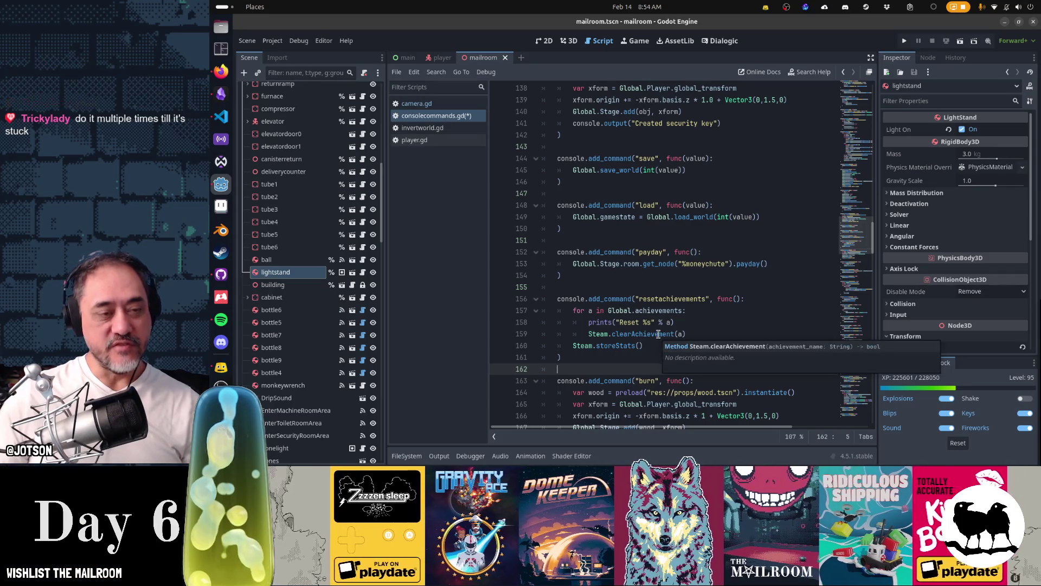
pyautogui.click(646, 240)
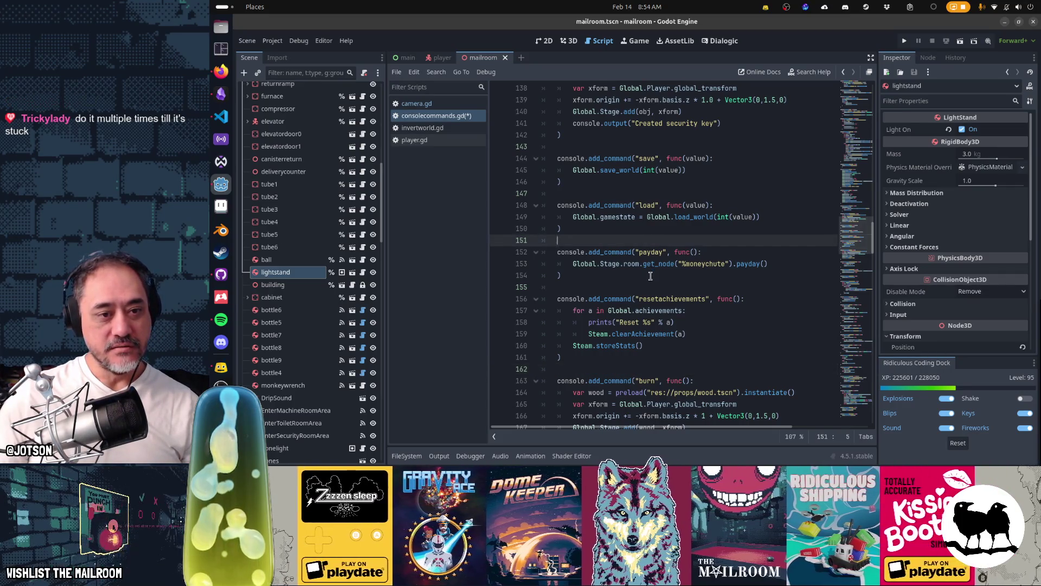
pyautogui.hotkey('ctrl', 's')
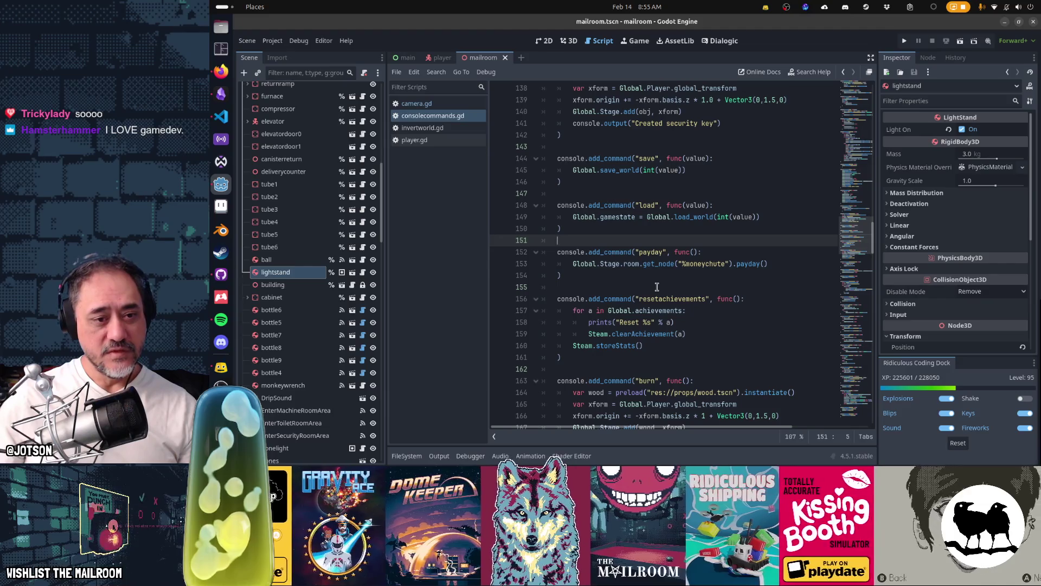
pyautogui.click(656, 286)
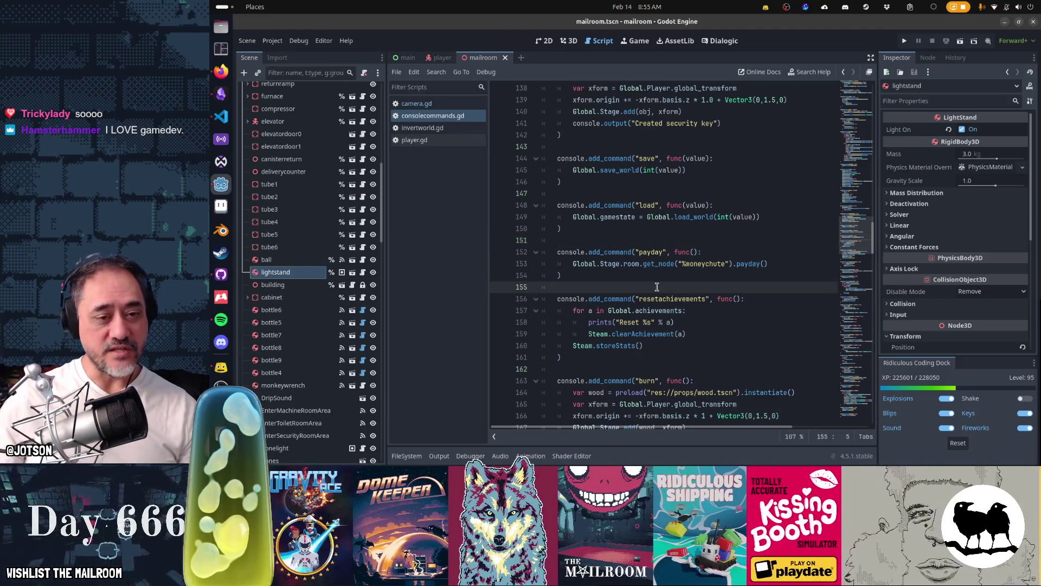
pyautogui.click(727, 238)
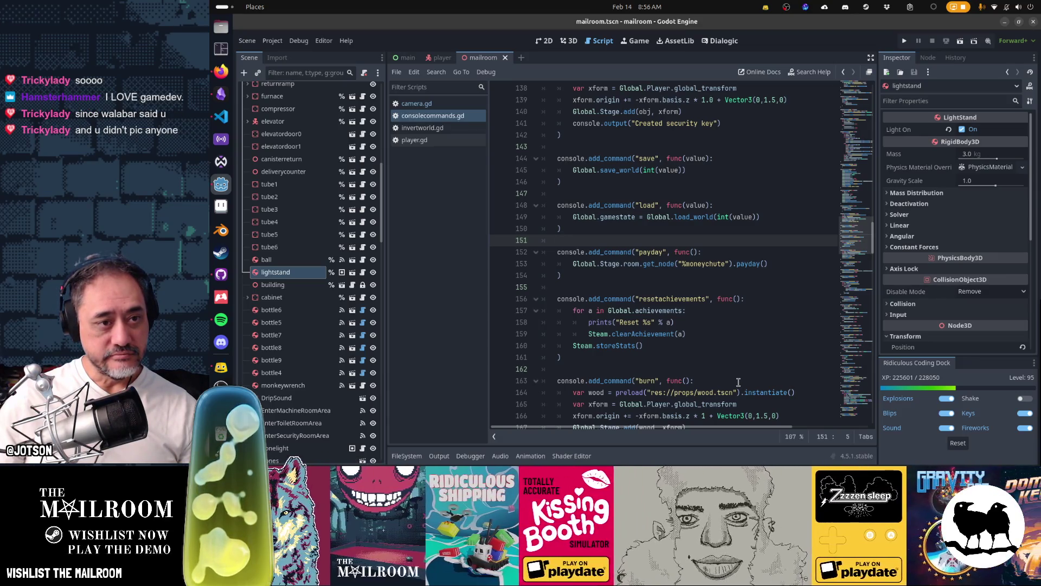
pyautogui.scroll(-3, 738, 383)
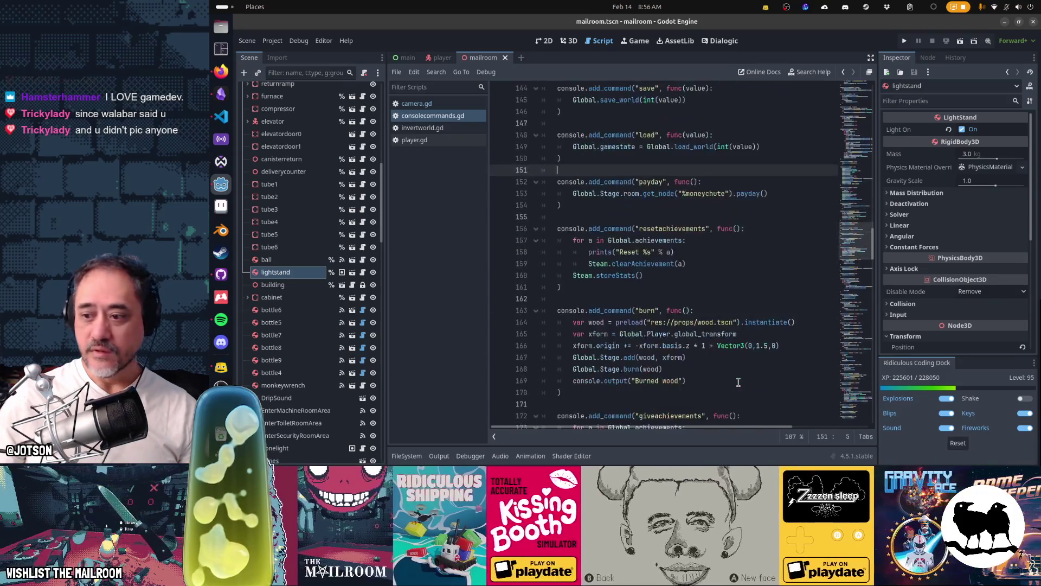
pyautogui.scroll(4, 738, 382)
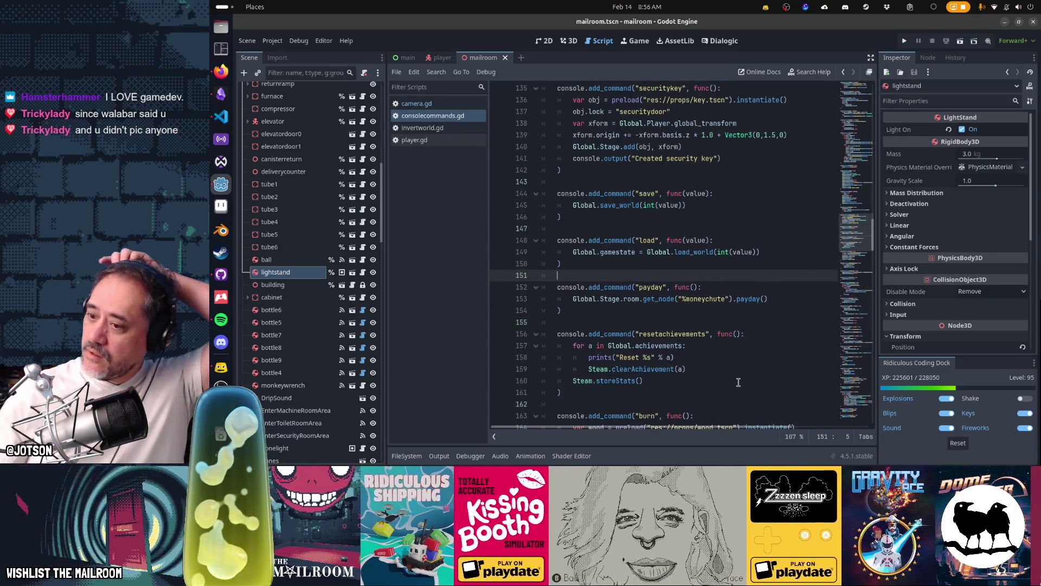
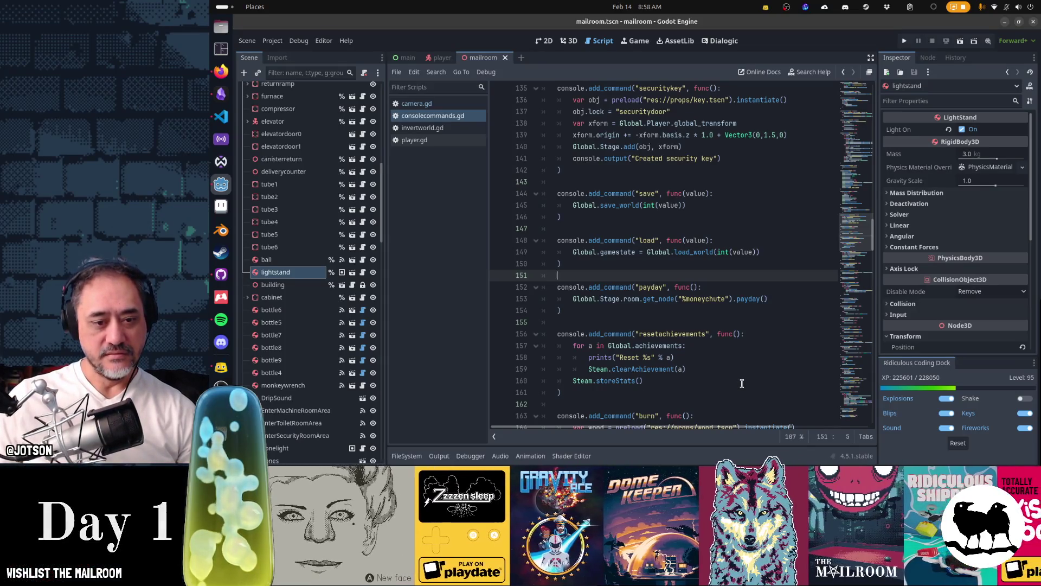
# - Scroll down to line 181 of consolecommands.gd, then close that script from the script list
pyautogui.scroll(-8, 742, 384)
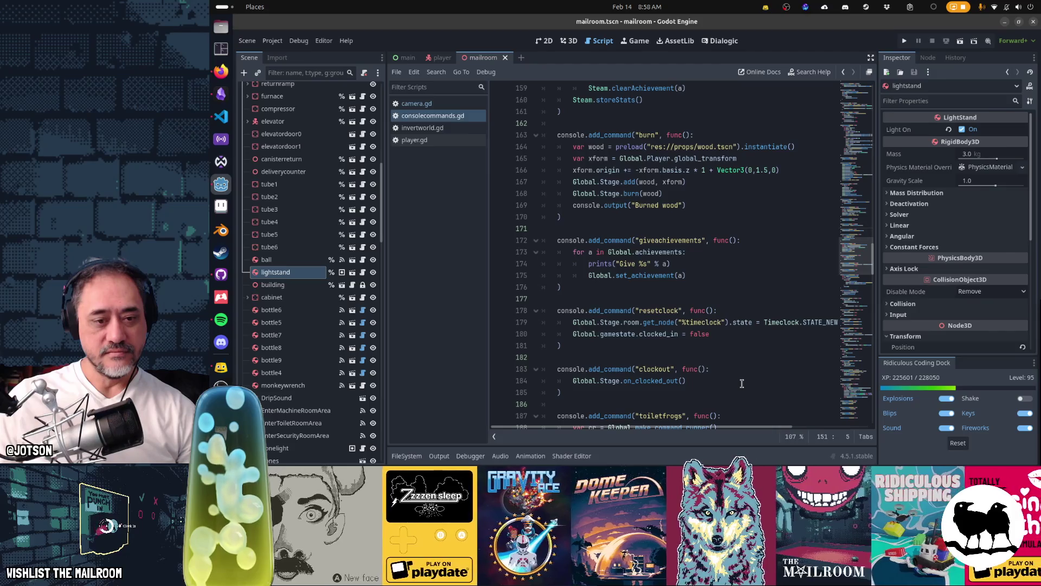
pyautogui.scroll(-5, 741, 383)
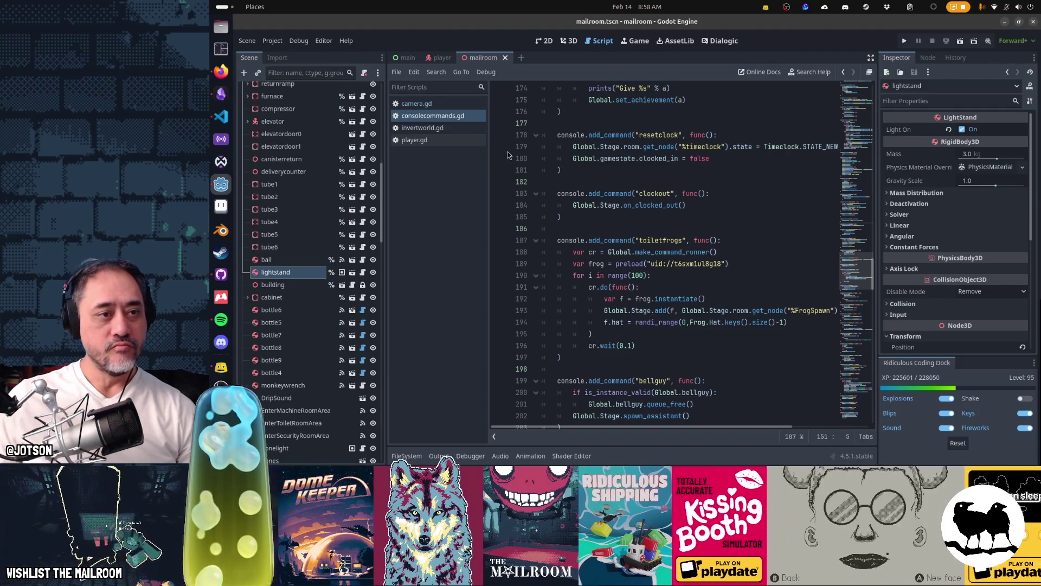
pyautogui.click(771, 173)
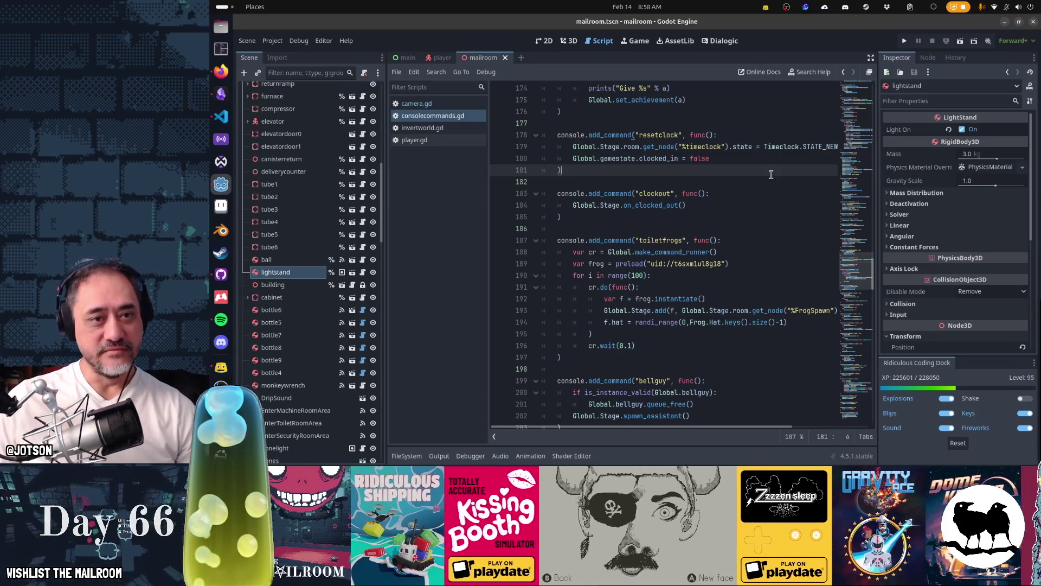
pyautogui.middleClick(441, 116)
pyautogui.click(456, 120)
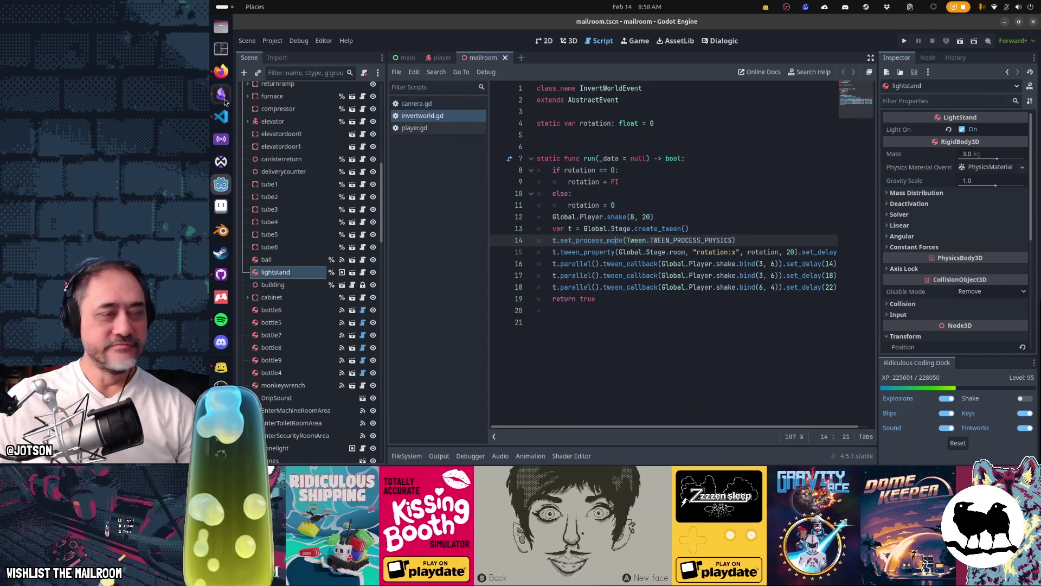
# - Close camera.gd with Ctrl+W so only invertworld.gd remains open
pyautogui.click(220, 93)
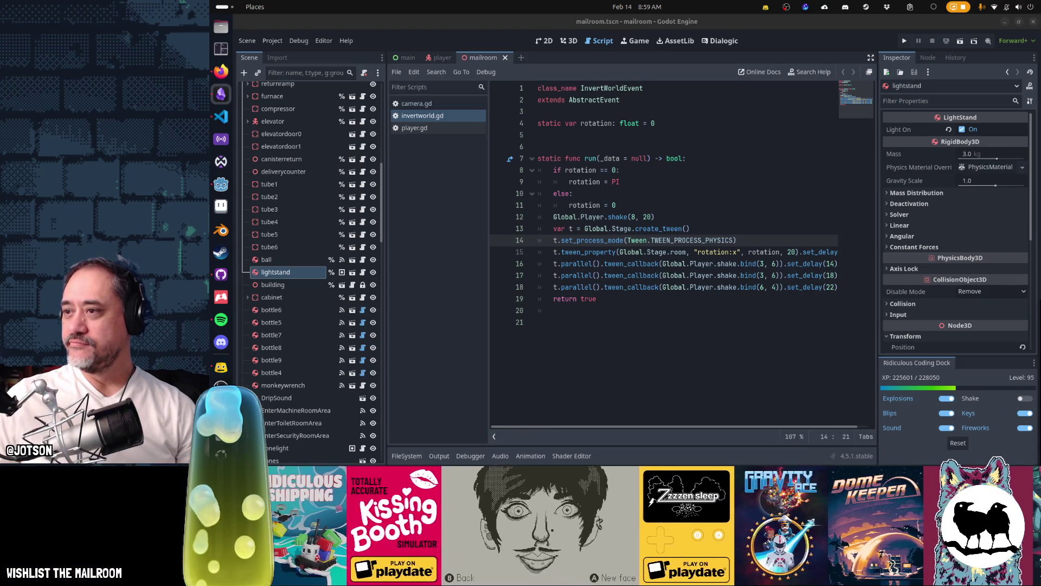
pyautogui.click(714, 191)
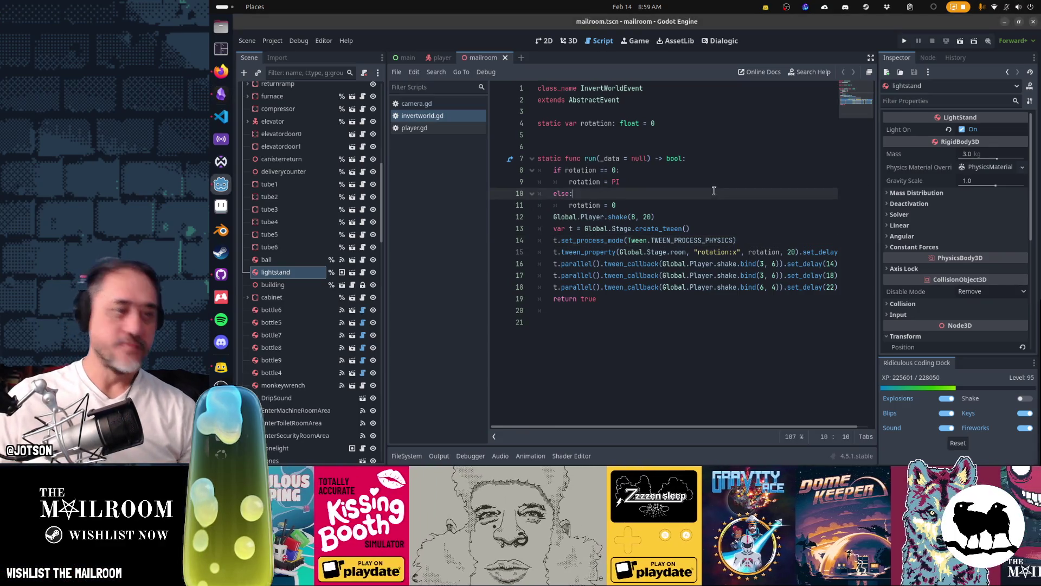
pyautogui.click(416, 103)
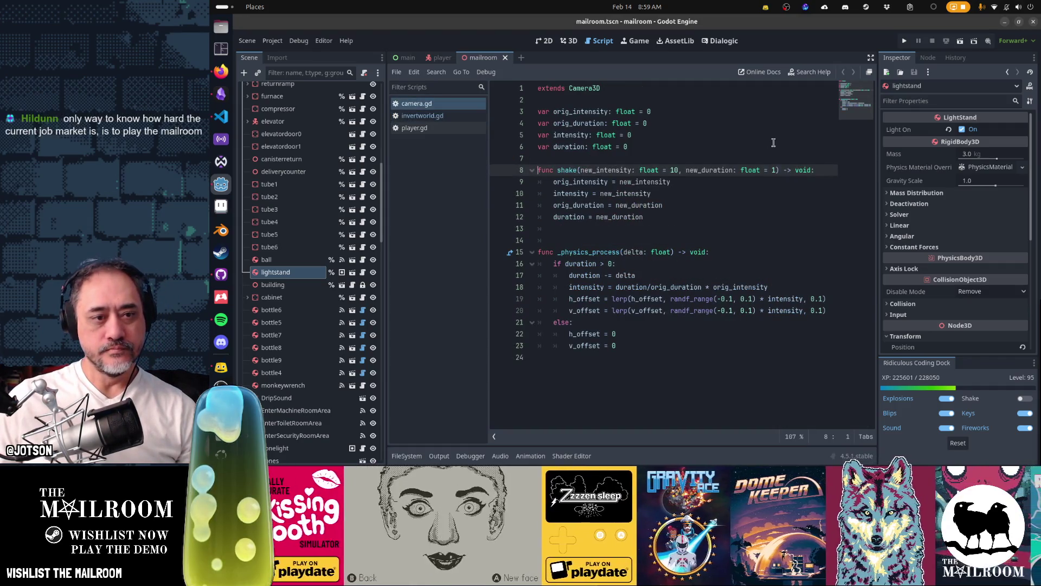
pyautogui.hotkey('ctrl', 'w')
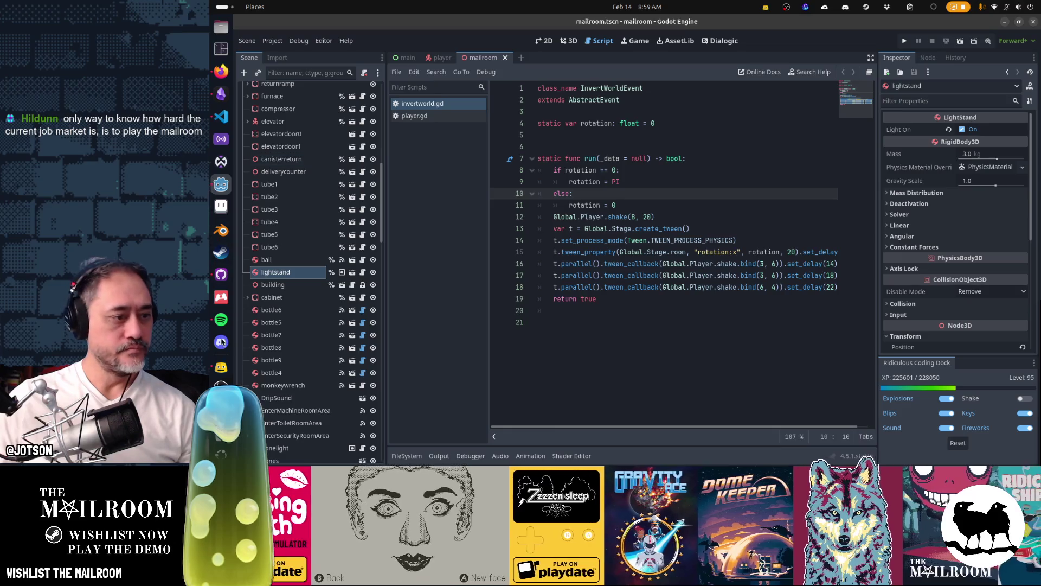
# - Place the caret on line 12 of invertworld.gd and bring up Quick Open
pyautogui.click(221, 367)
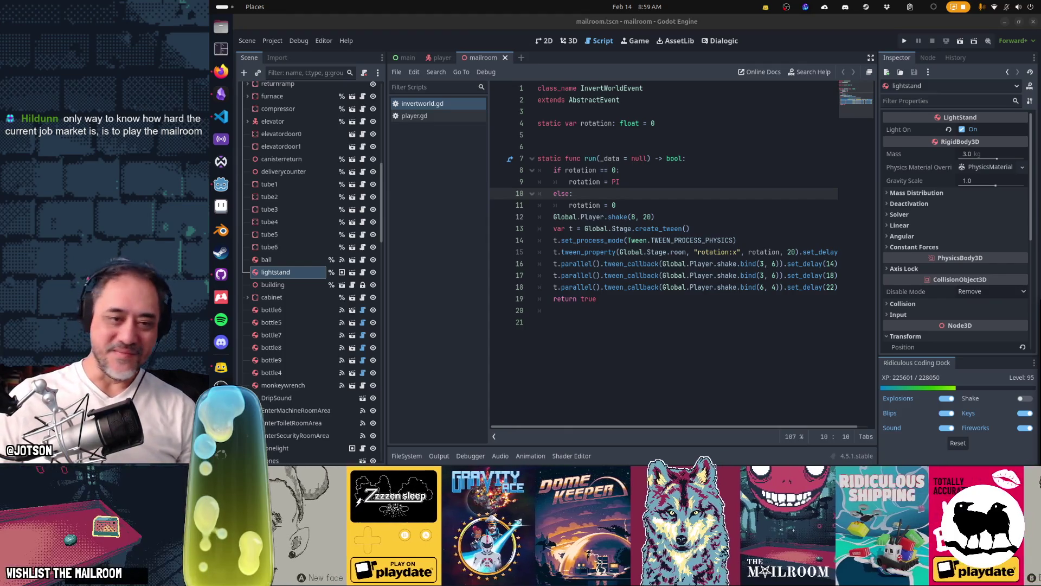
pyautogui.click(653, 216)
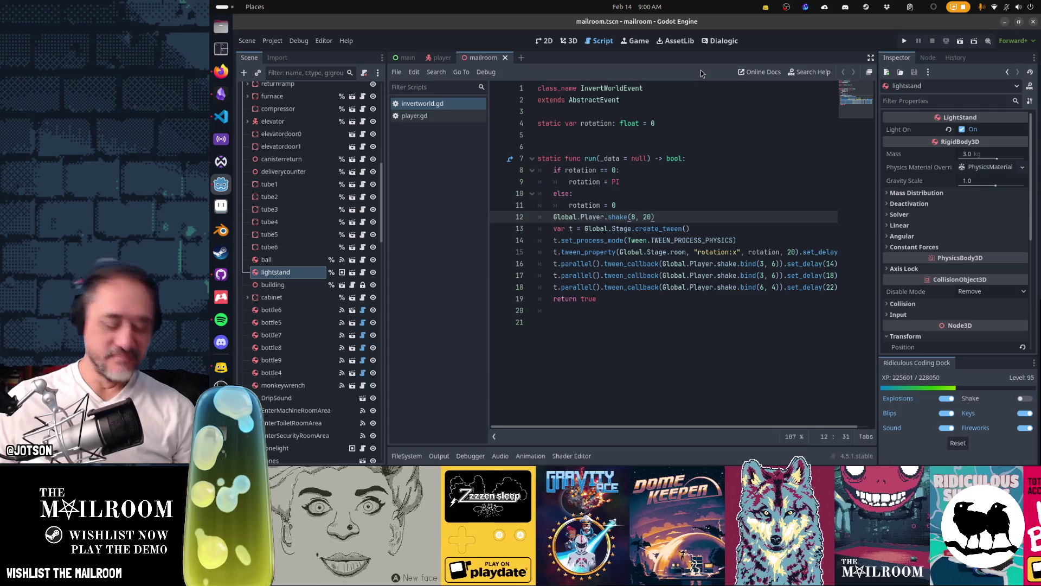
pyautogui.hotkey('shift', 'alt', 'o')
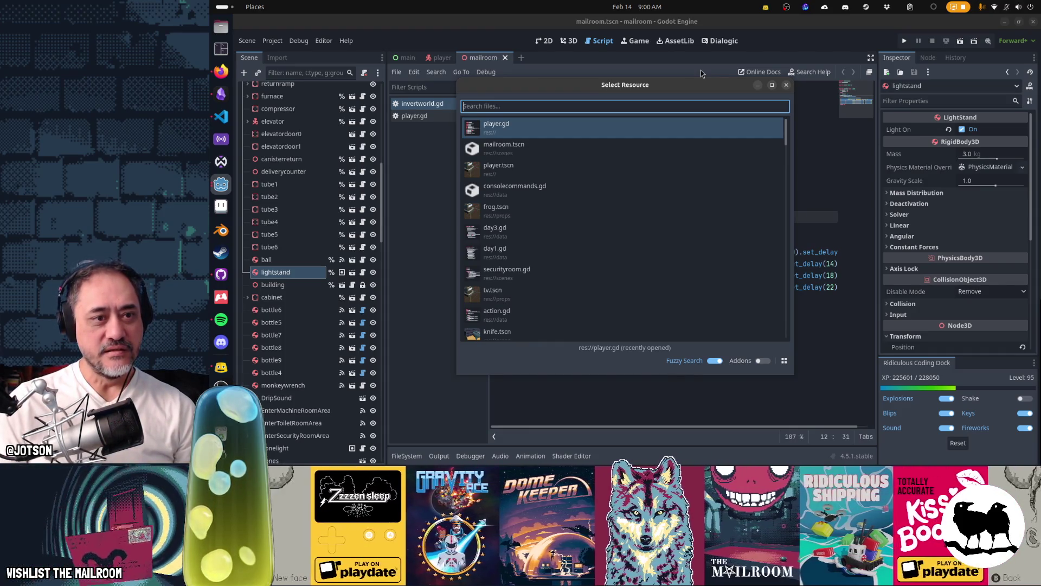
# - Open securitycamera.gd from a Quick Open search for 'security'
pyautogui.write('security')
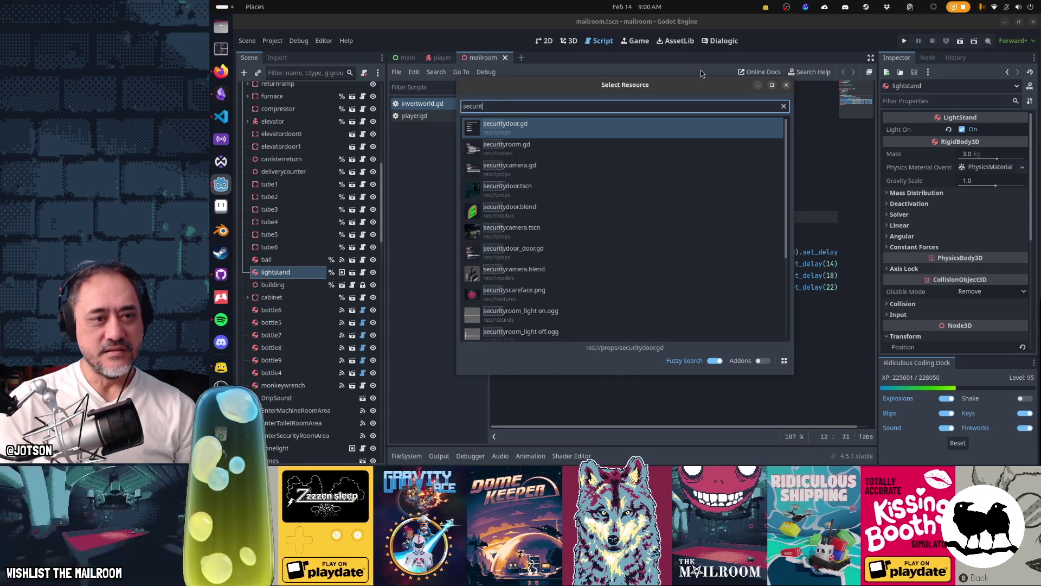
pyautogui.press('Down')
pyautogui.press('Down')
pyautogui.press('Return')
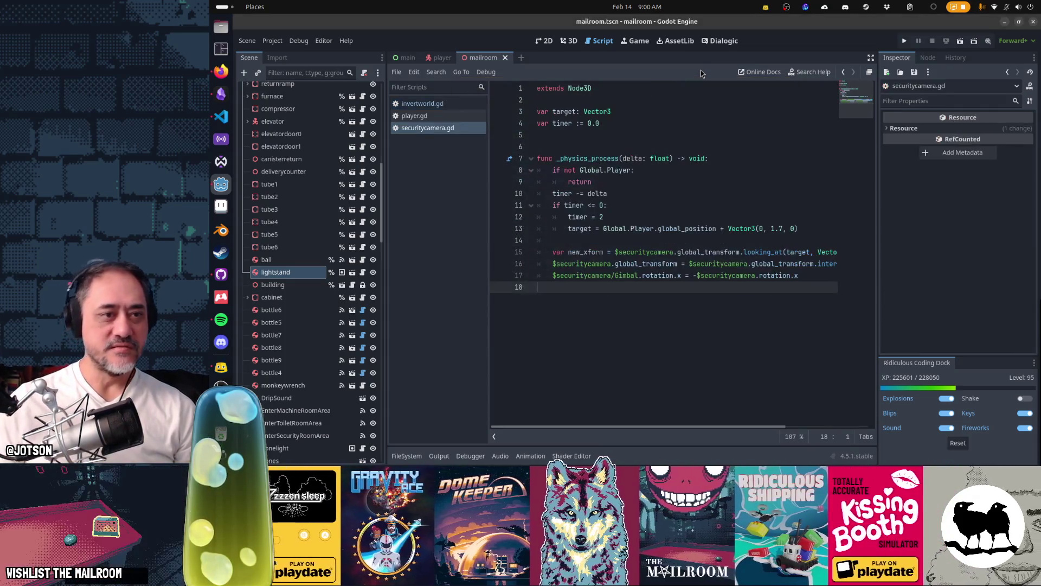
# - Select Vector3.UP in line 15's looking_at call, then search 'security' in Quick Open again
pyautogui.click(719, 274)
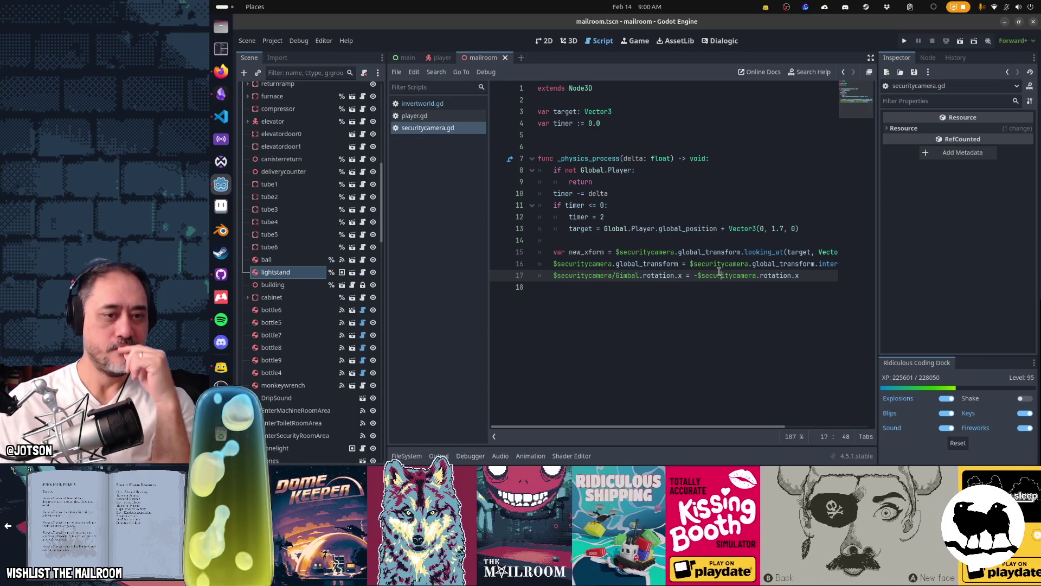
pyautogui.press('Up')
pyautogui.press('Up')
pyautogui.press('End')
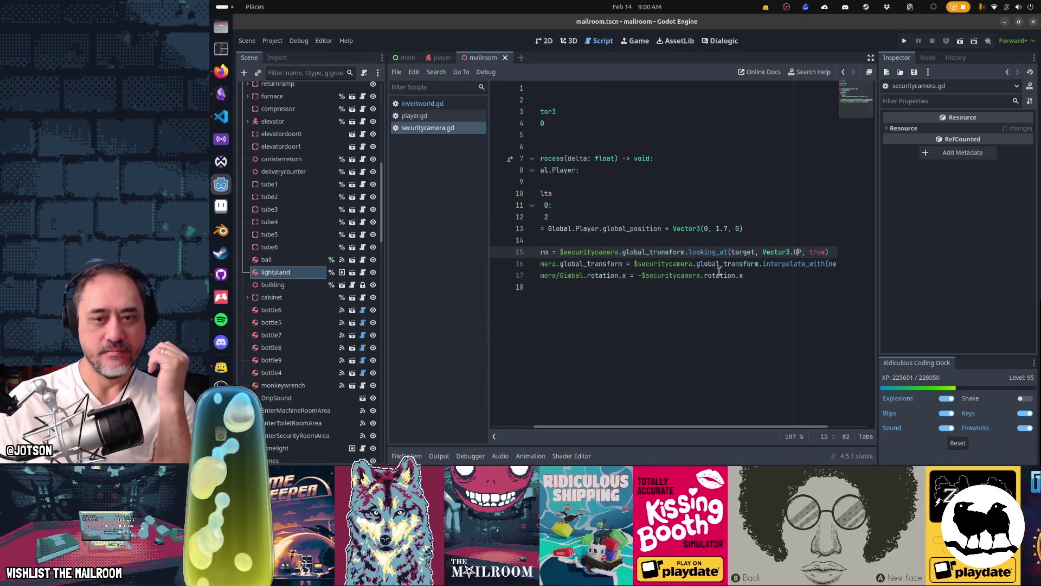
pyautogui.hotkey('ctrl', 'shift', 'Left')
pyautogui.hotkey('ctrl', 'shift', 'Left')
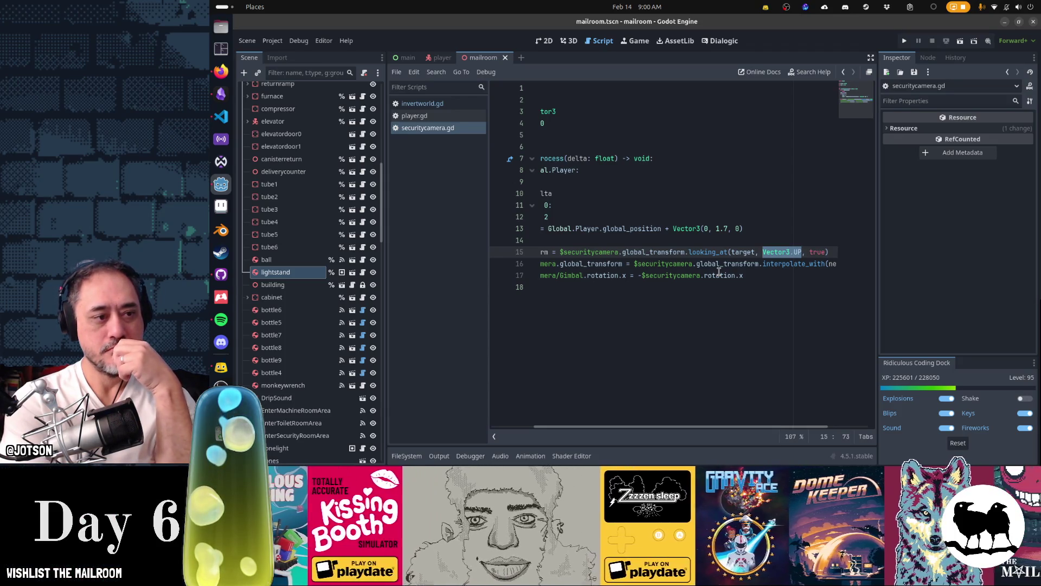
pyautogui.hotkey('shift', 'alt', 'o')
pyautogui.write('s')
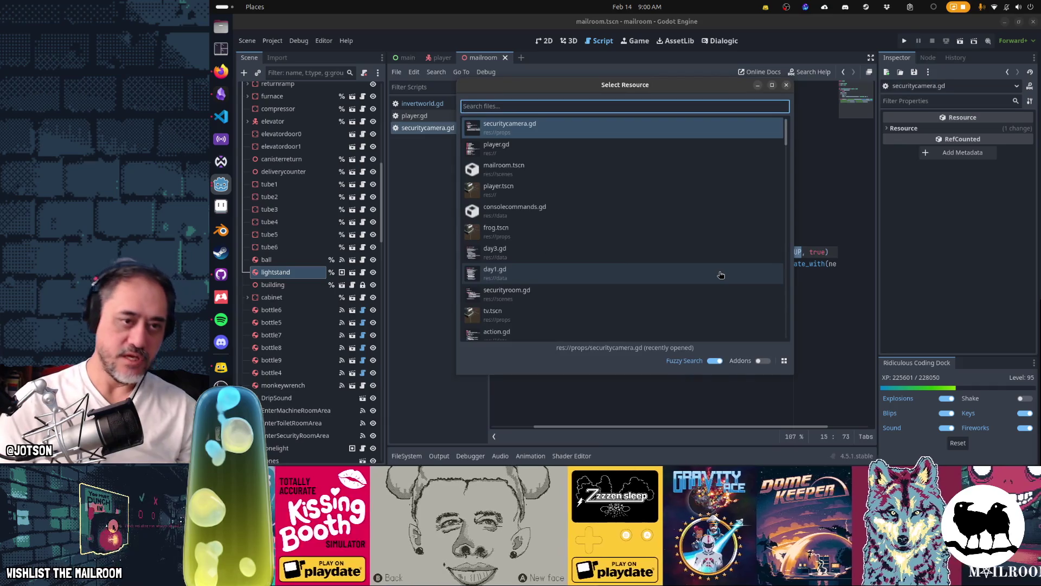
pyautogui.write('ecurity')
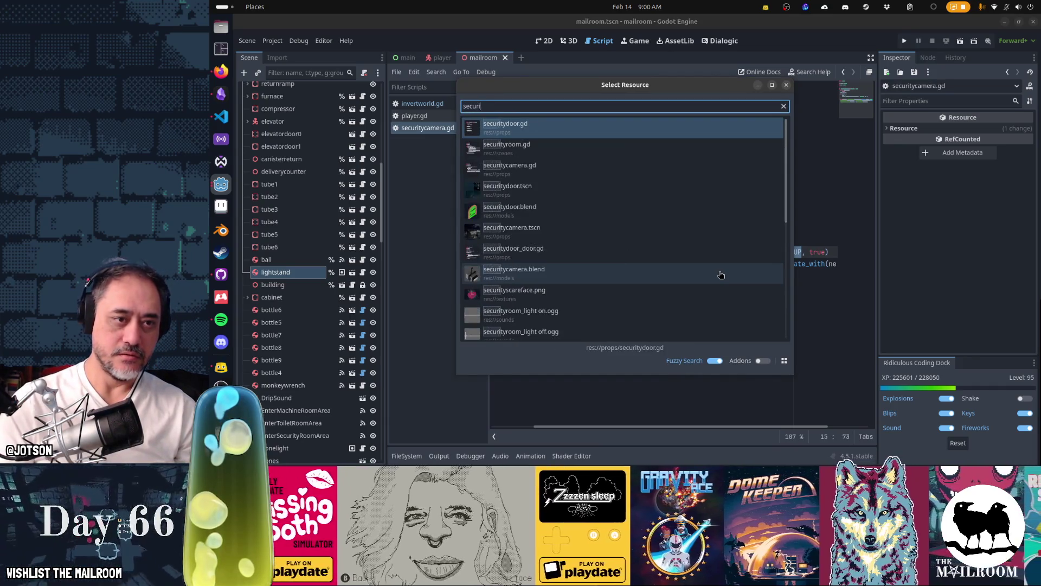
# - Open securitycamera.tscn, check its root and child nodes for scripts, and view it in 3D
pyautogui.press('Down')
pyautogui.press('Down')
pyautogui.press('Down')
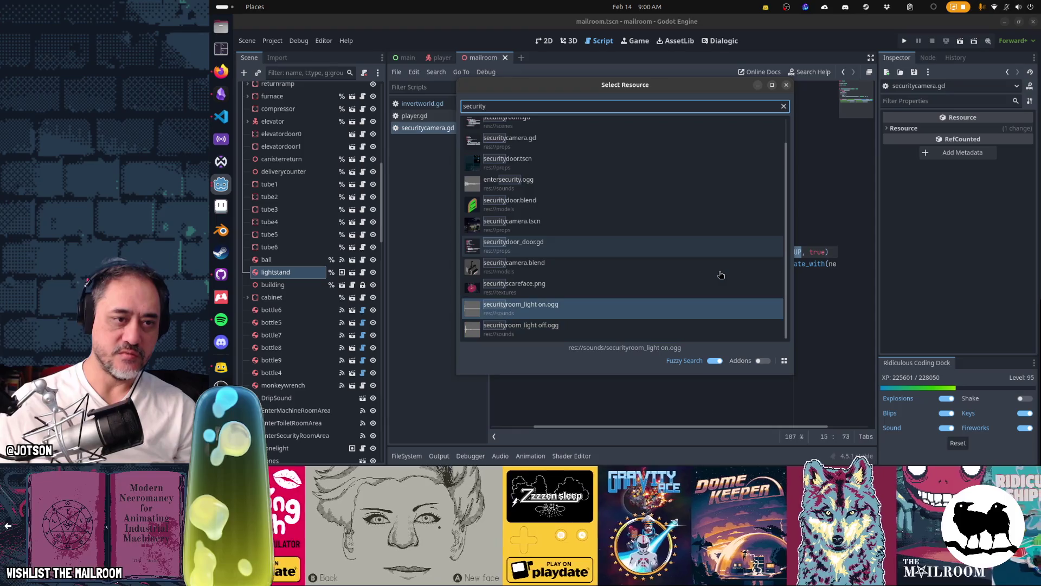
pyautogui.press('Up')
pyautogui.press('Up')
pyautogui.press('Up')
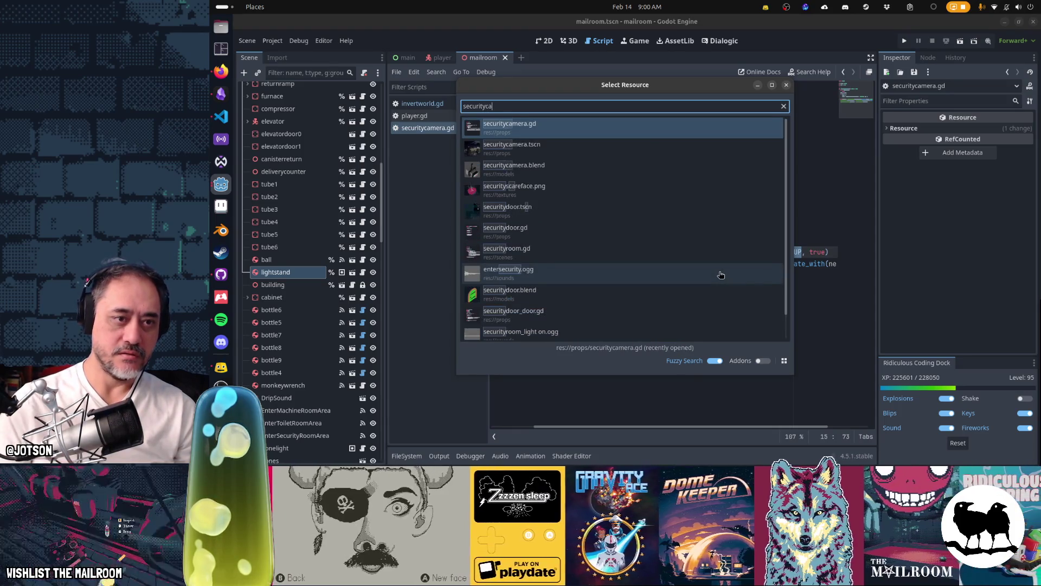
pyautogui.press('Return')
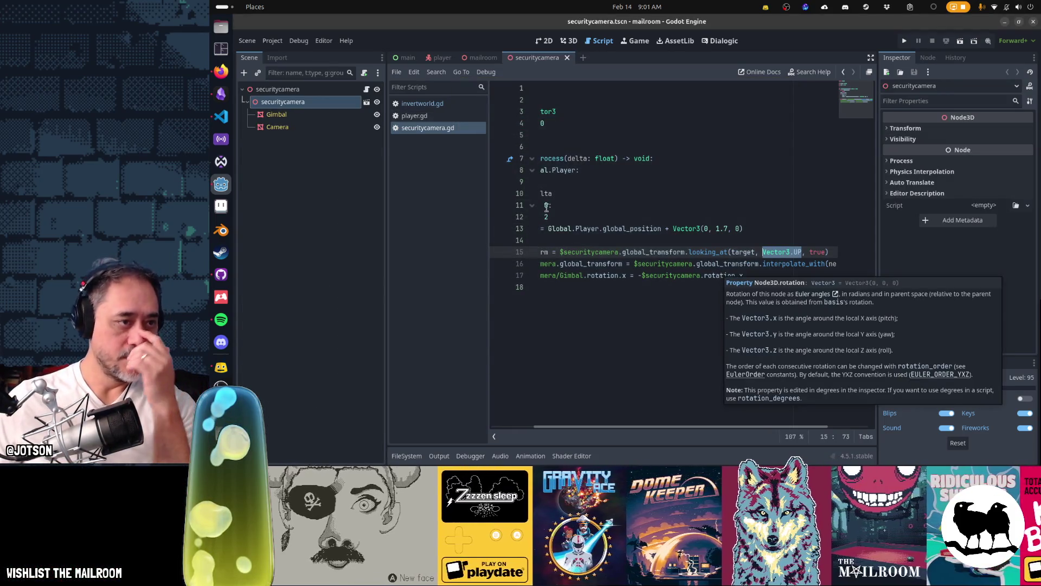
pyautogui.click(305, 91)
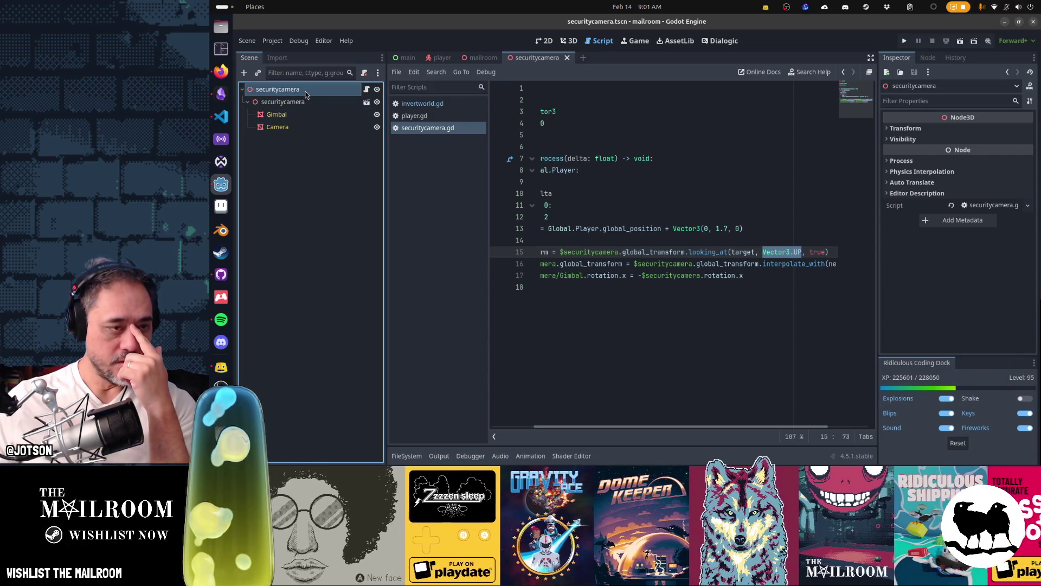
pyautogui.click(303, 105)
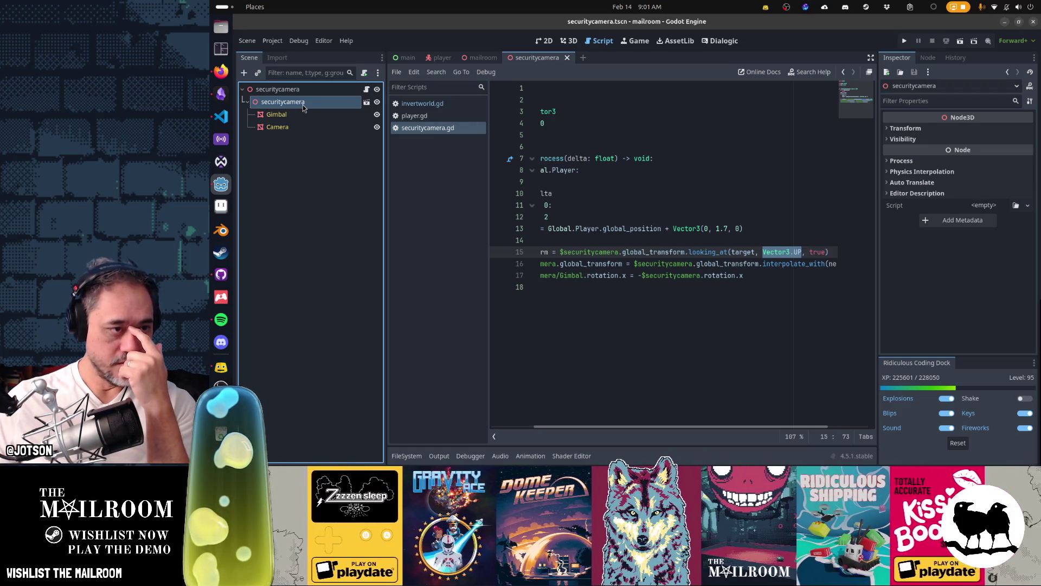
pyautogui.hotkey('ctrl', 'F2')
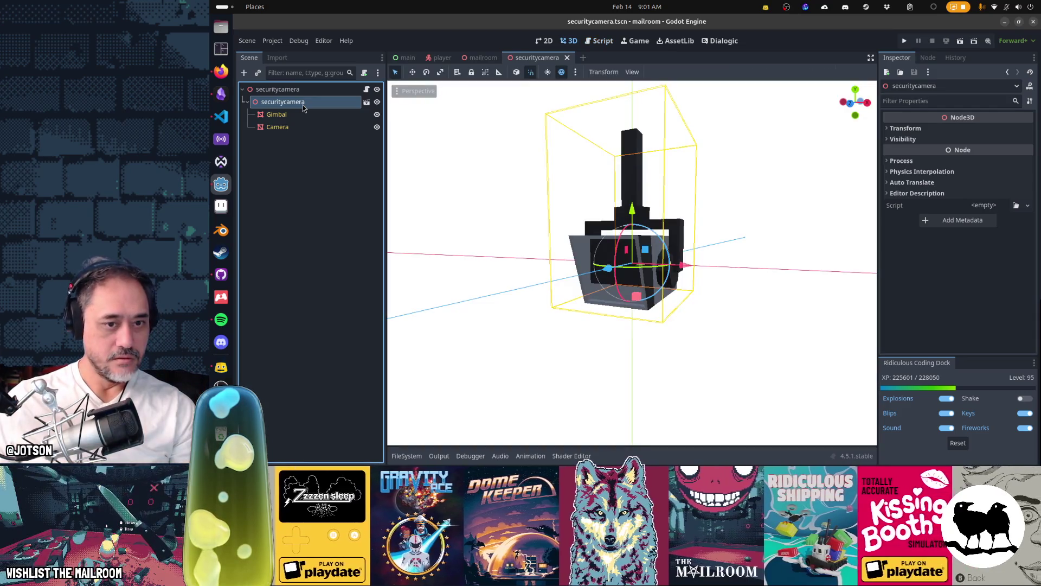
# - Toggle Gimbal and Camera visibility repeatedly to tell which mesh is which
pyautogui.moveTo(581, 191); pyautogui.dragTo(466, 228)
pyautogui.click(352, 114)
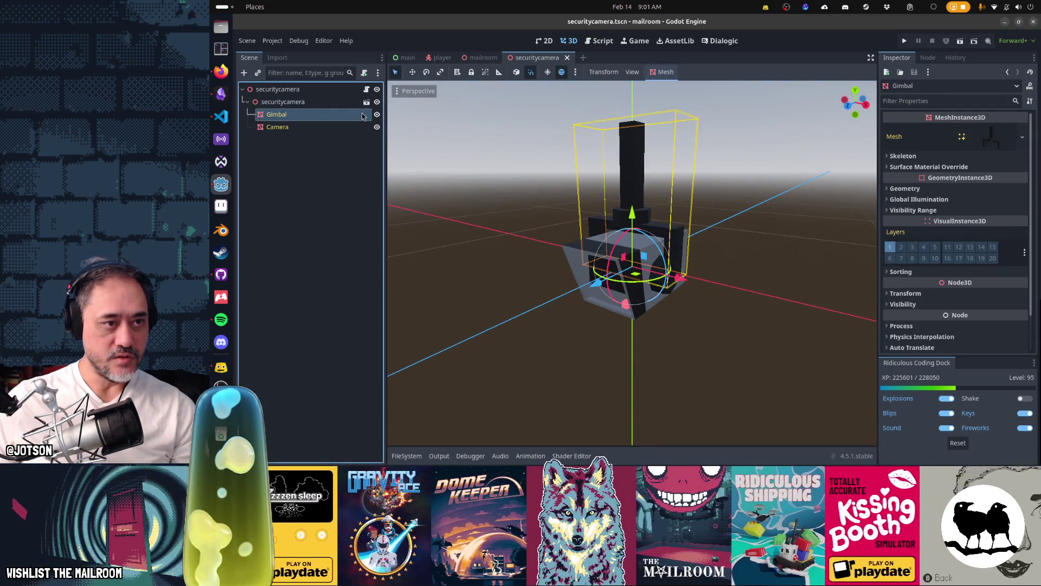
pyautogui.click(377, 115)
pyautogui.click(377, 115)
pyautogui.click(377, 115)
pyautogui.click(377, 115)
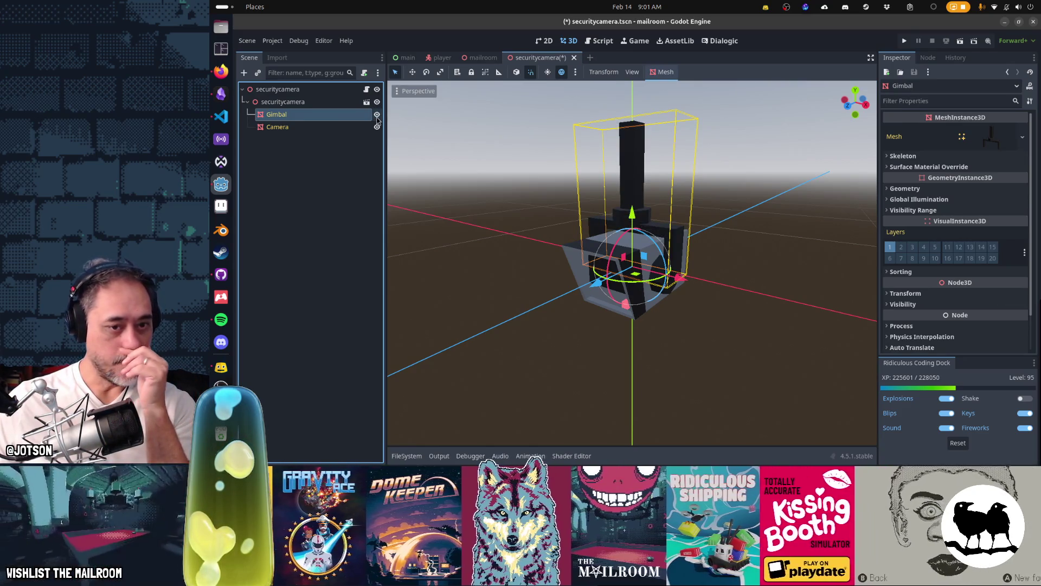
pyautogui.click(377, 127)
pyautogui.click(377, 127)
pyautogui.click(377, 127)
pyautogui.click(377, 127)
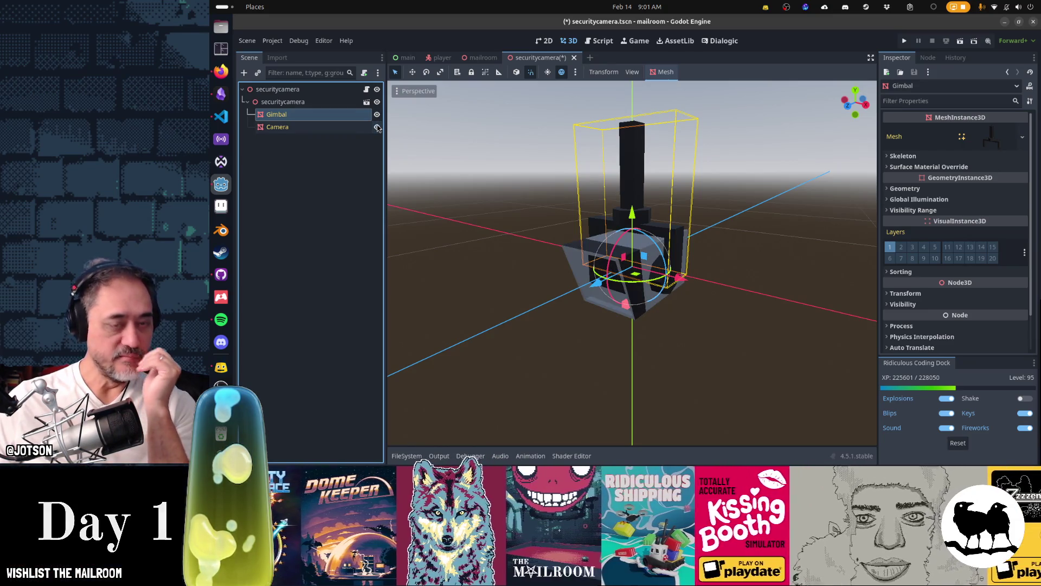
pyautogui.click(377, 115)
pyautogui.click(377, 116)
pyautogui.click(376, 116)
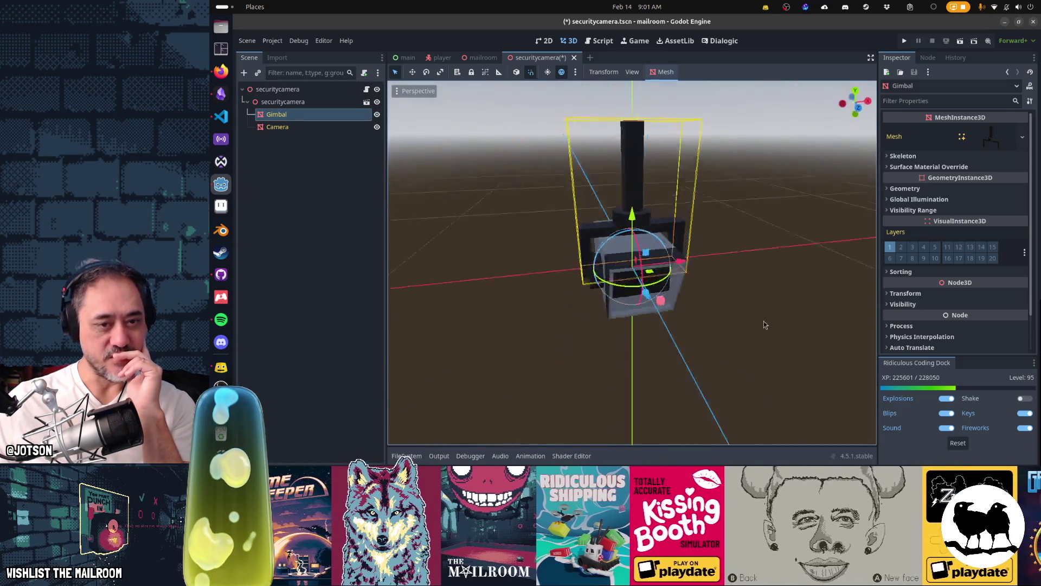
# - Recheck the Gimbal mesh visibility, select the root securitycamera node, and return to securitycamera.gd
pyautogui.scroll(-2, 629, 324)
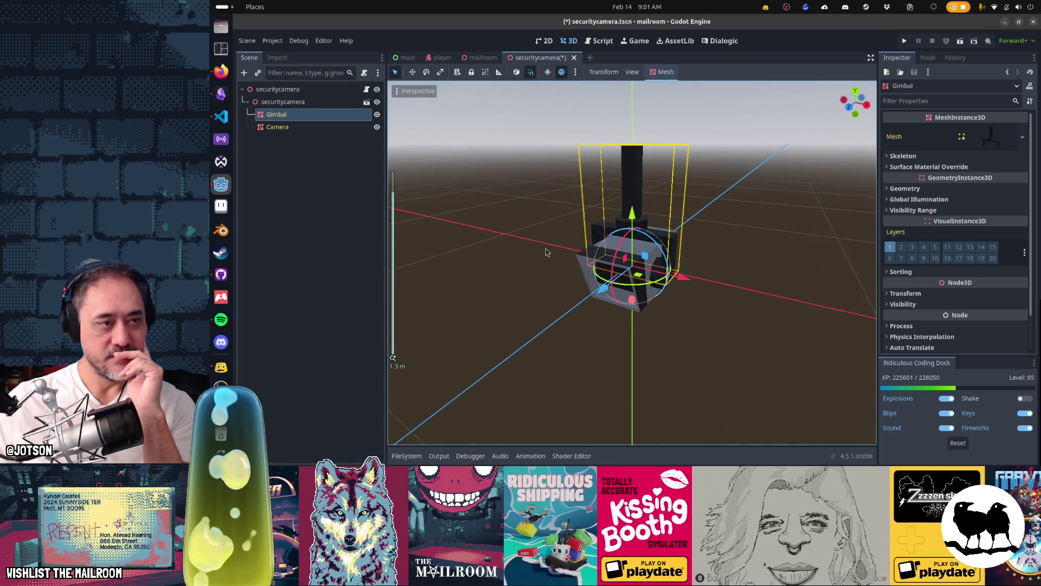
pyautogui.click(377, 114)
pyautogui.click(377, 114)
pyautogui.click(378, 91)
pyautogui.click(377, 91)
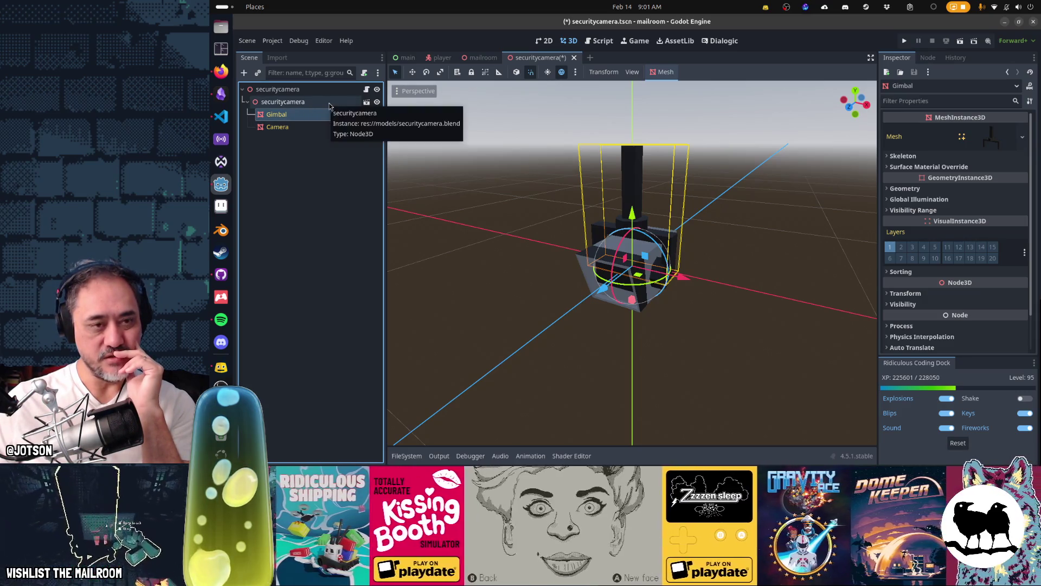
pyautogui.click(319, 90)
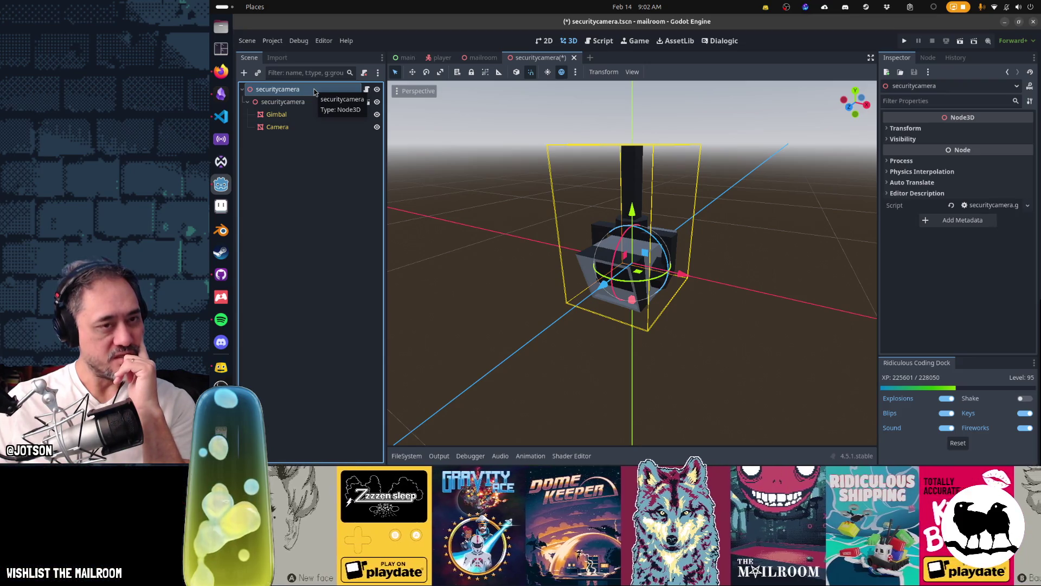
pyautogui.click(606, 47)
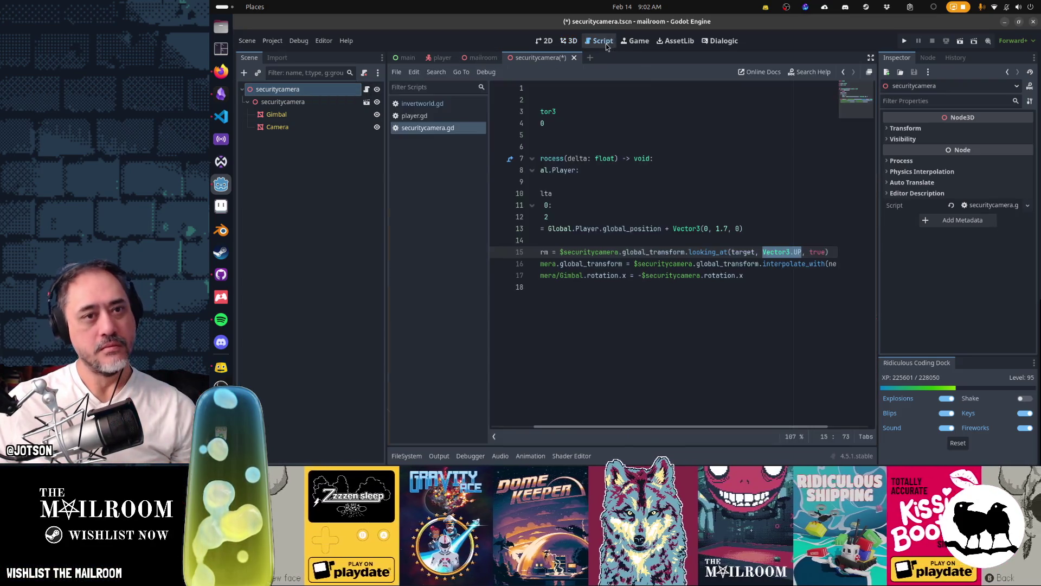
# - Replace Vector3.UP with basis.y in line 15's looking_at call, then save and run with F5
pyautogui.click(729, 254)
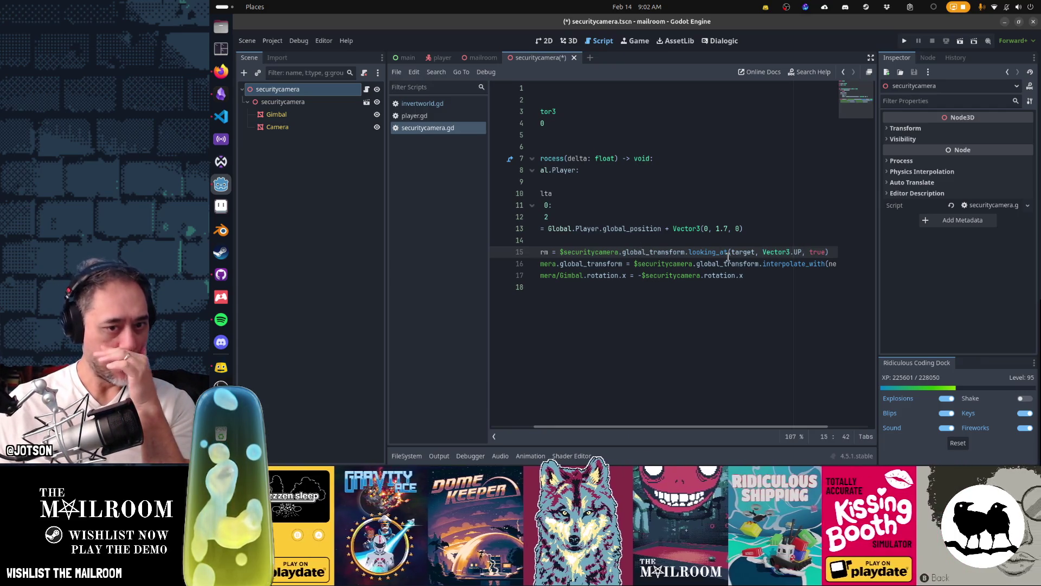
pyautogui.hotkey('ctrl', 'shift', 'Right')
pyautogui.hotkey('ctrl', 'shift', 'Right')
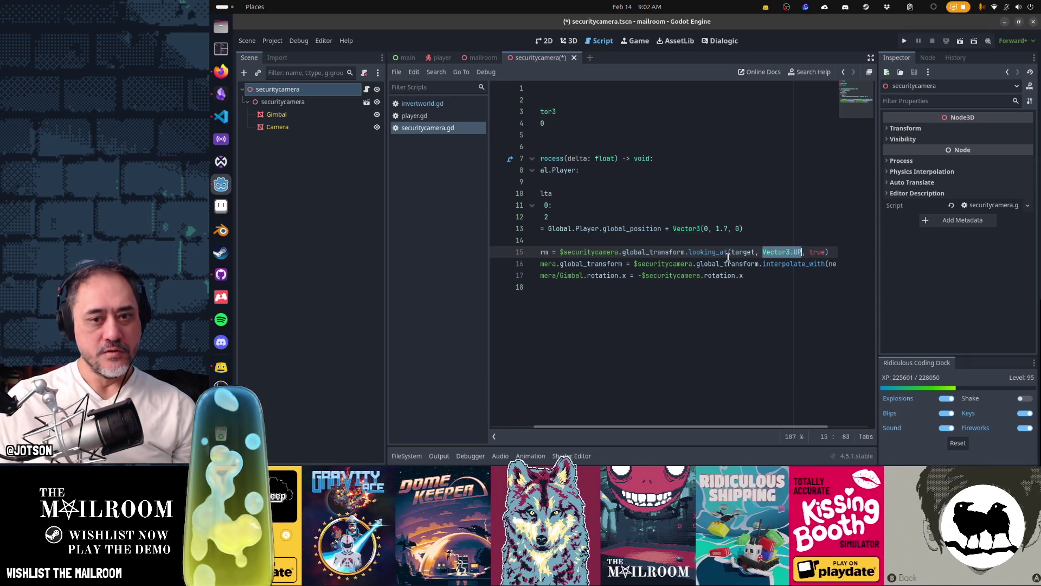
pyautogui.write('basis.y')
pyautogui.press('Home')
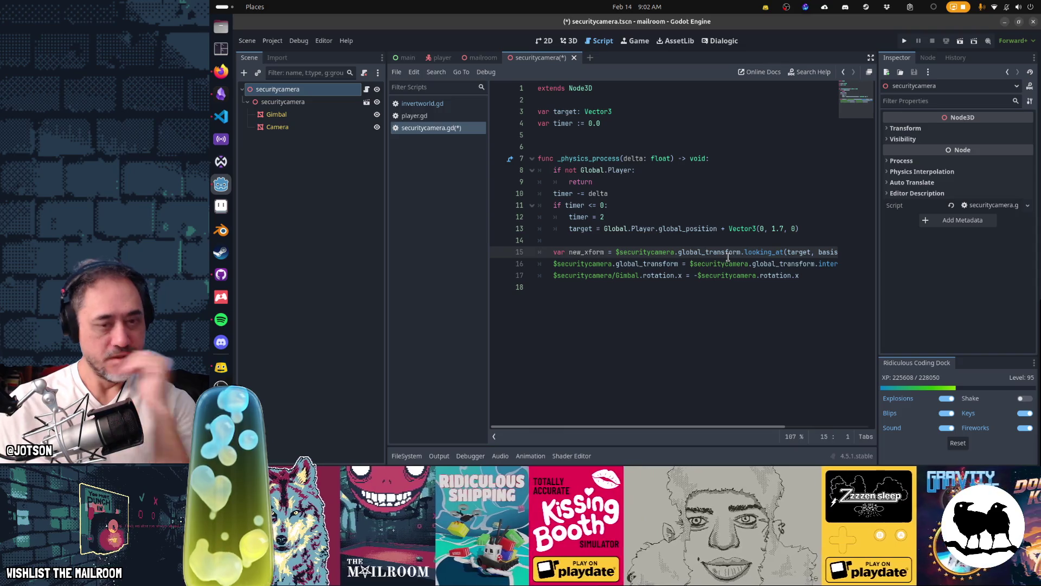
pyautogui.press('F5')
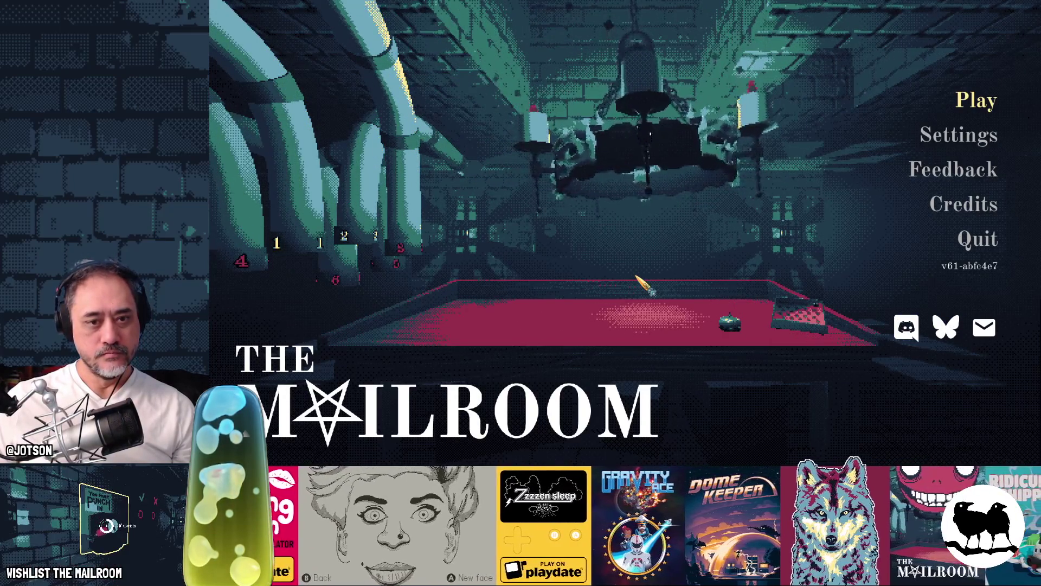
# - Leave the title screen and submit the invertworld event command in the debug console
pyautogui.press('Return')
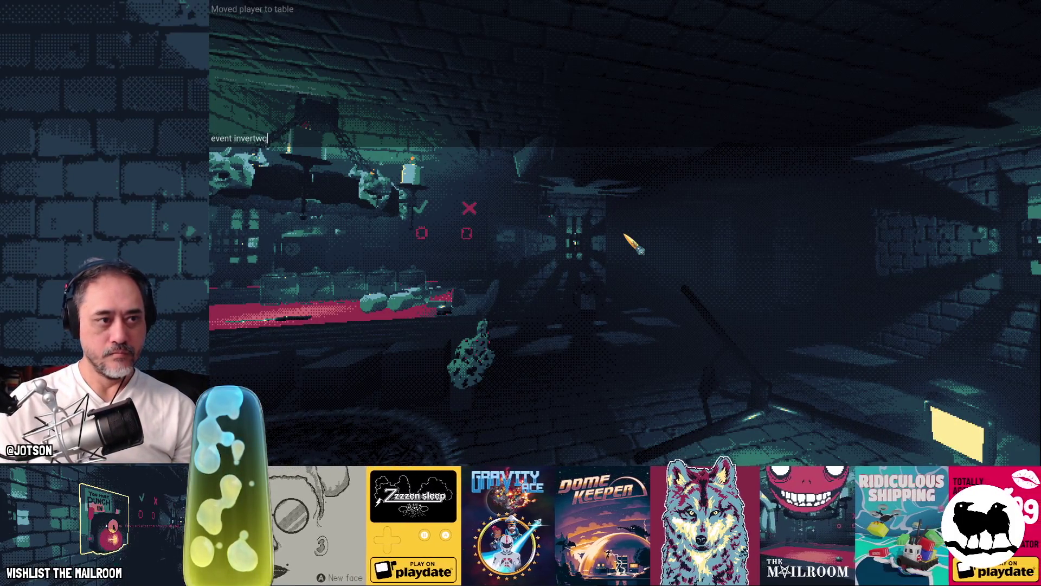
pyautogui.write('ld')
pyautogui.press('Return')
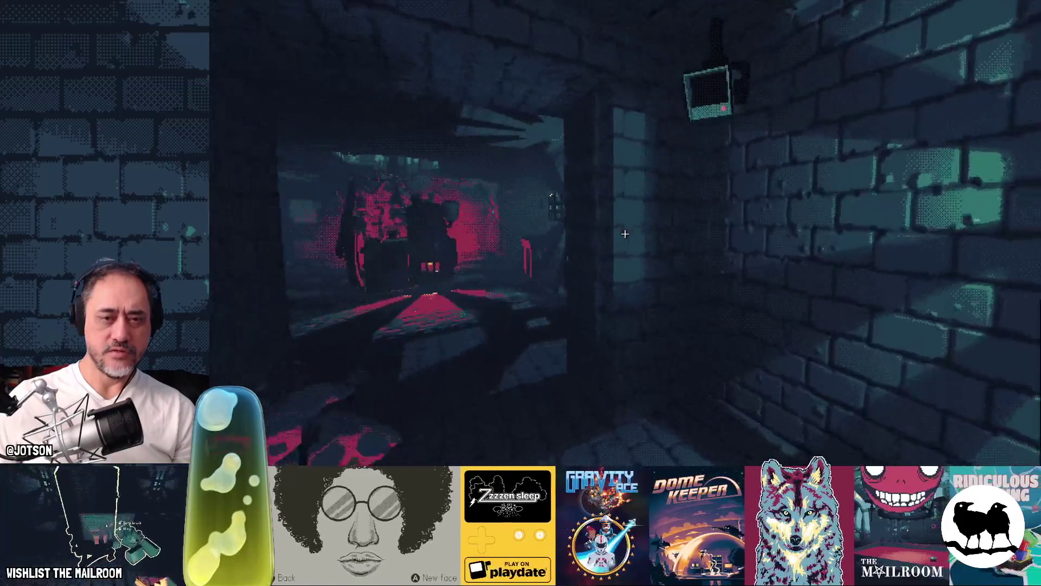
# - Run the 'inventory' console command, then walk forward through the doorway toward the lit room
pyautogui.press('`')
pyautogui.write('invento')
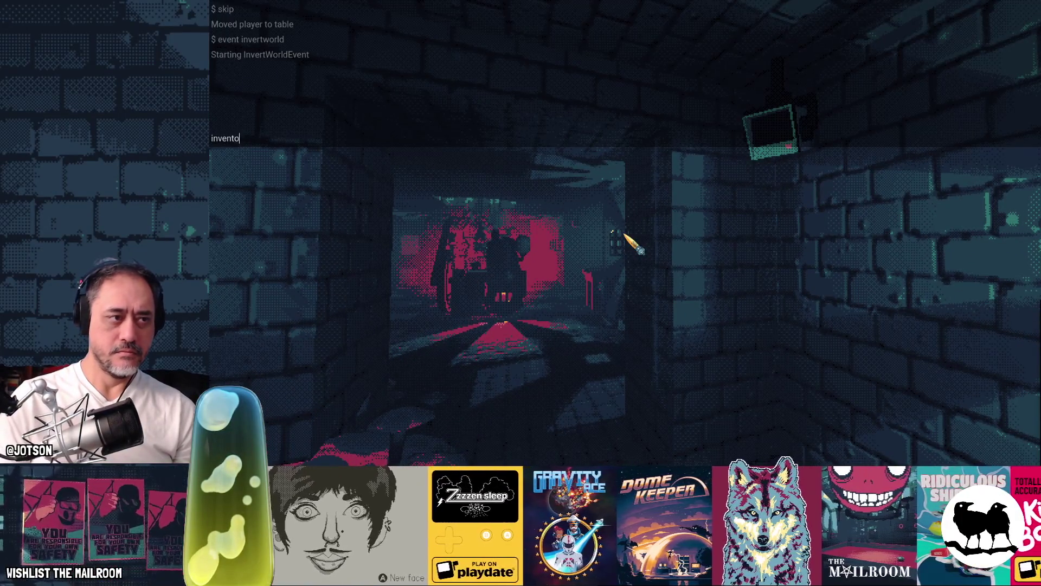
pyautogui.write('ry')
pyautogui.press('Return')
pyautogui.press('`')
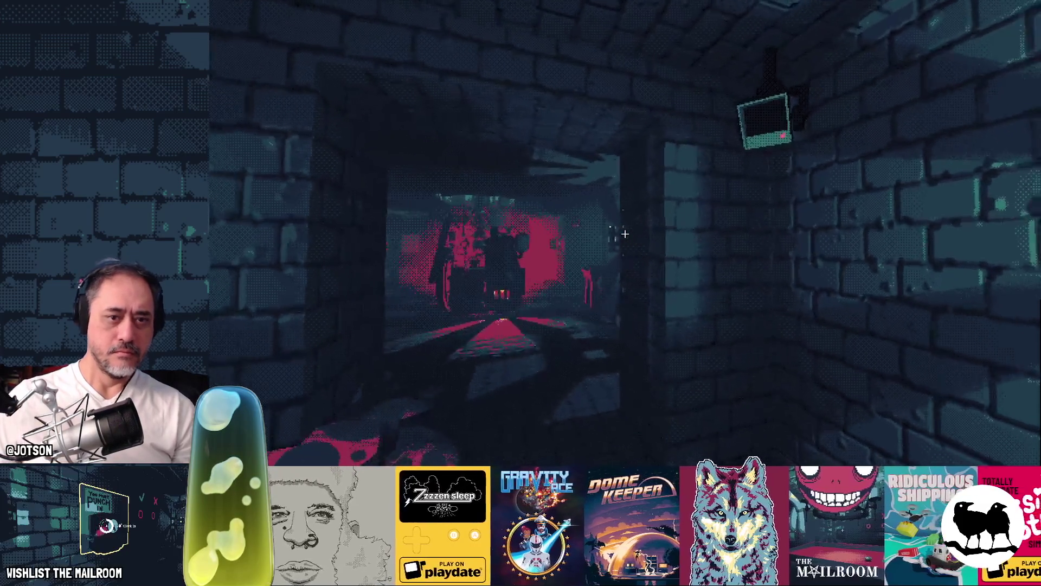
pyautogui.press('w')
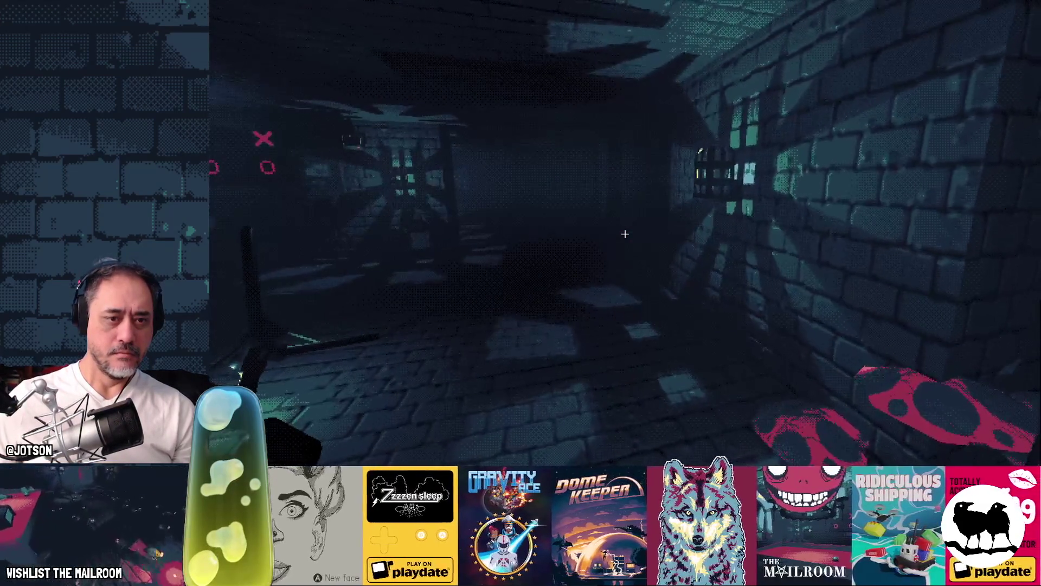
pyautogui.press('w')
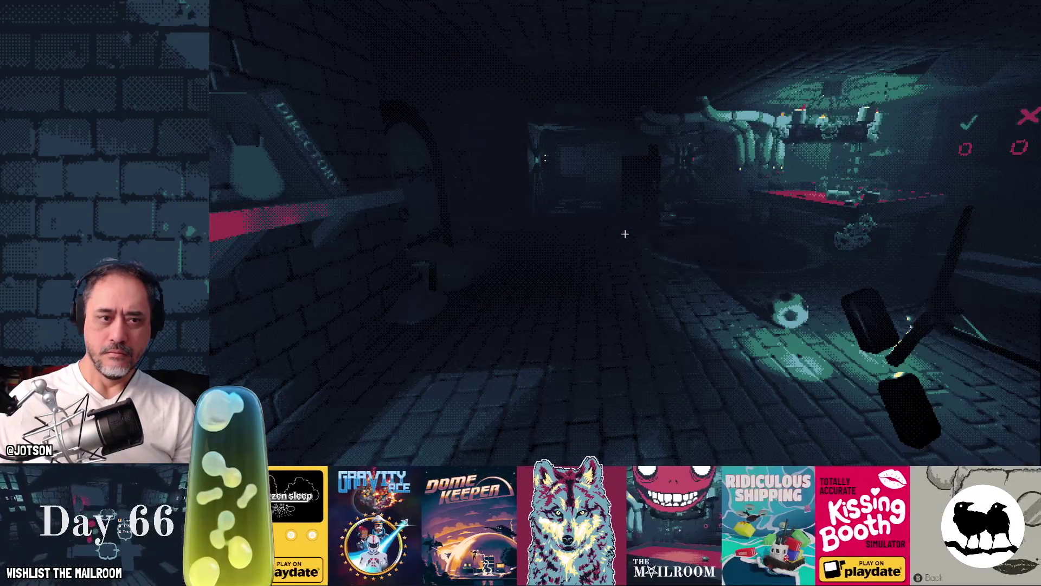
# - Trigger the invertworld event, pick up the fallen security camera, pause, and switch back to Godot
pyautogui.press('`')
pyautogui.write('invertwent invertworld')
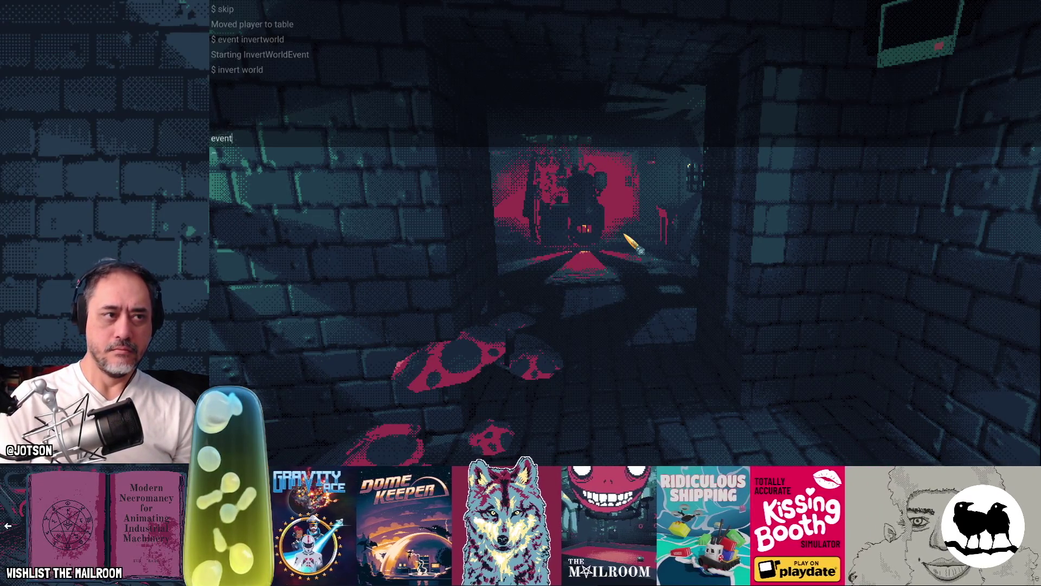
pyautogui.press('Return')
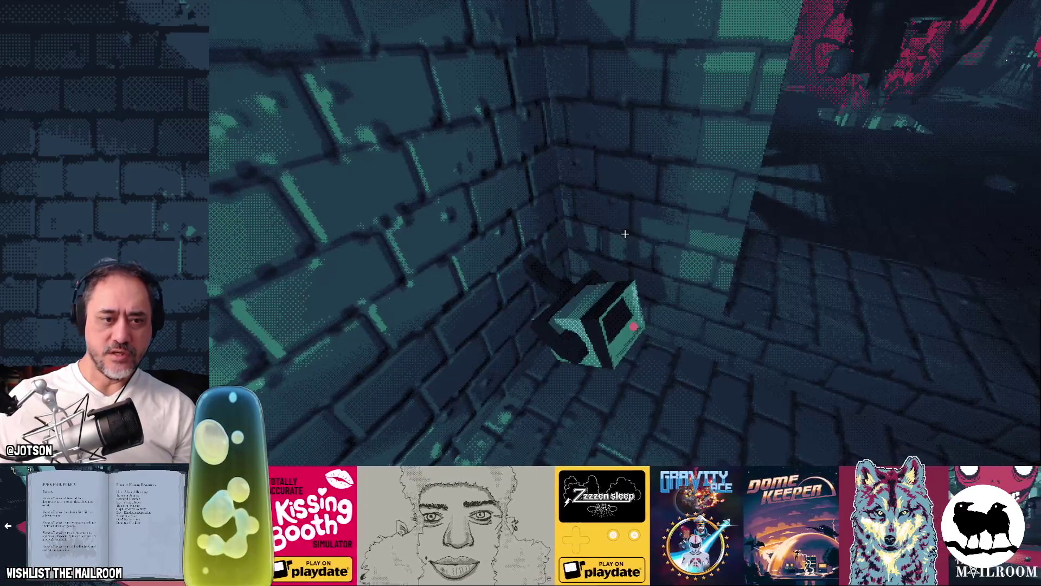
pyautogui.click(625, 234)
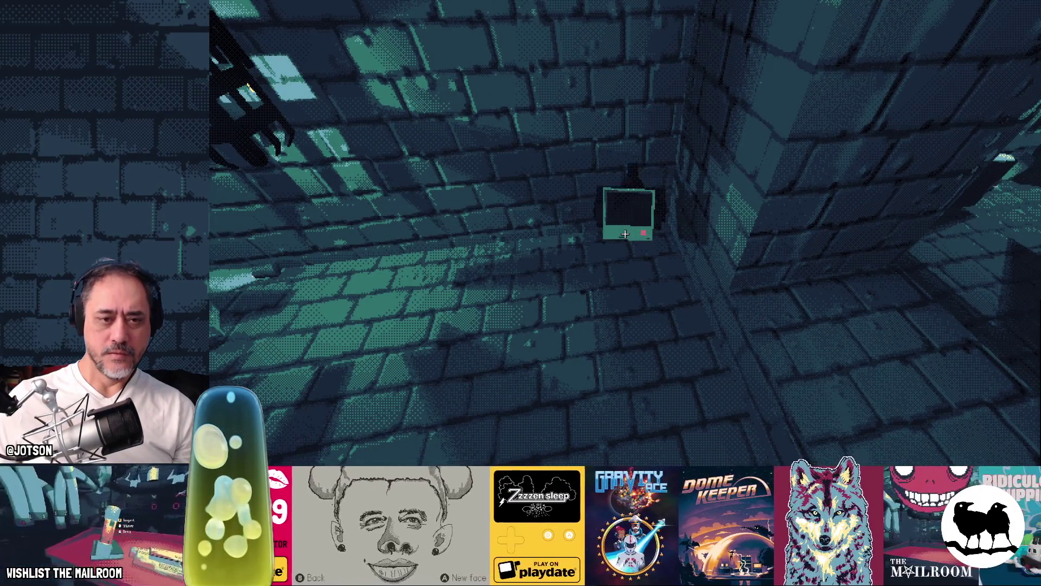
pyautogui.press('Escape')
pyautogui.hotkey('alt', 'Tab')
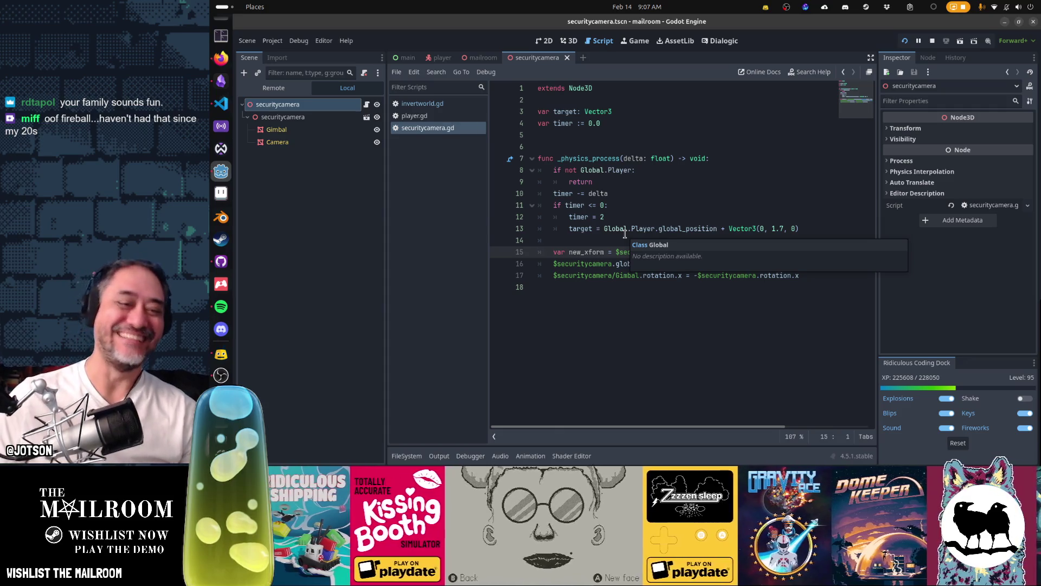
# - Put the caret on empty line 14 of securitycamera.gd, then bring the Firefox window forward
pyautogui.click(624, 233)
pyautogui.press('Down')
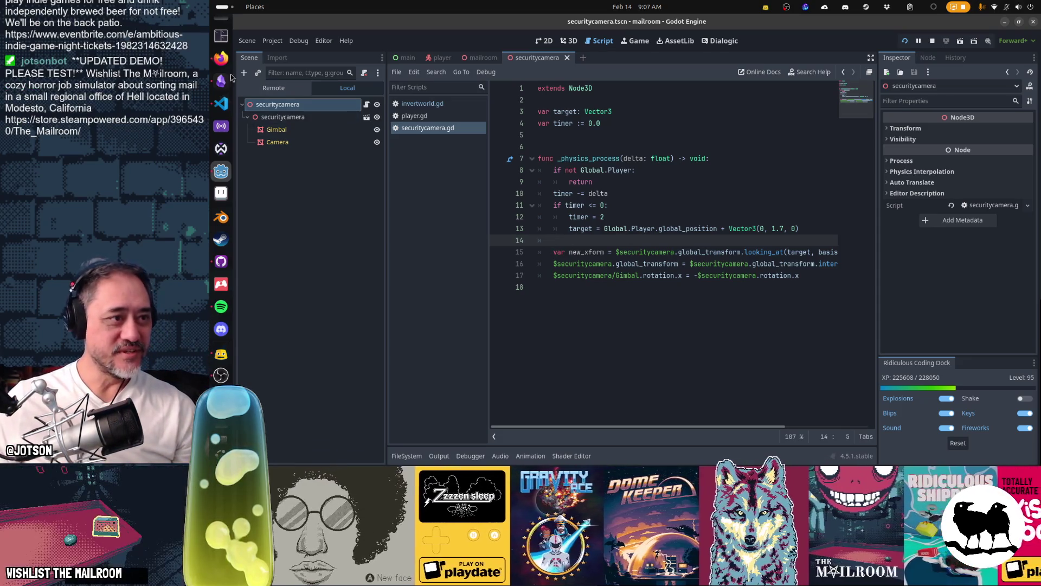
pyautogui.click(221, 57)
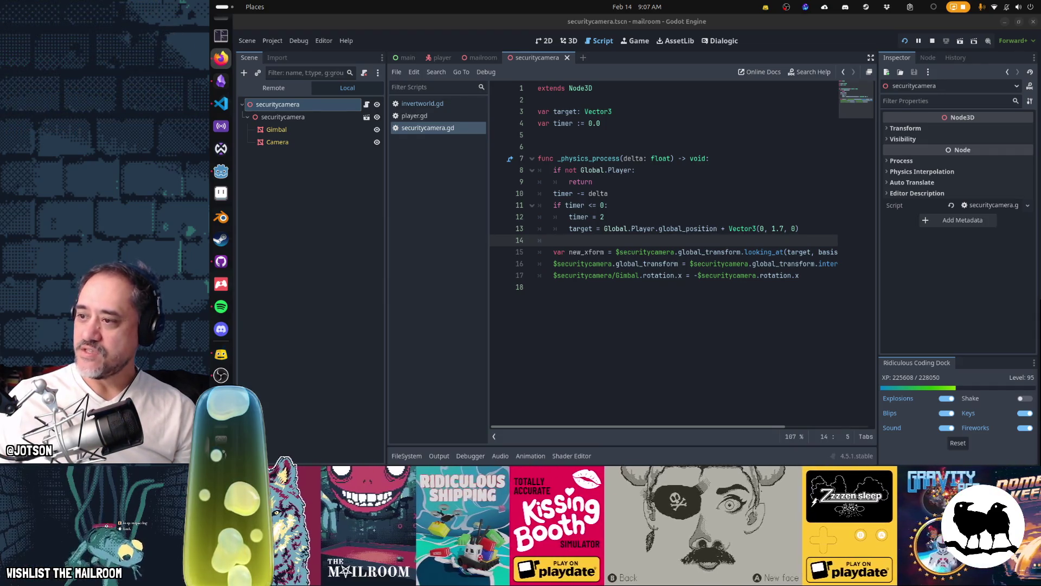
pyautogui.press('super+period')
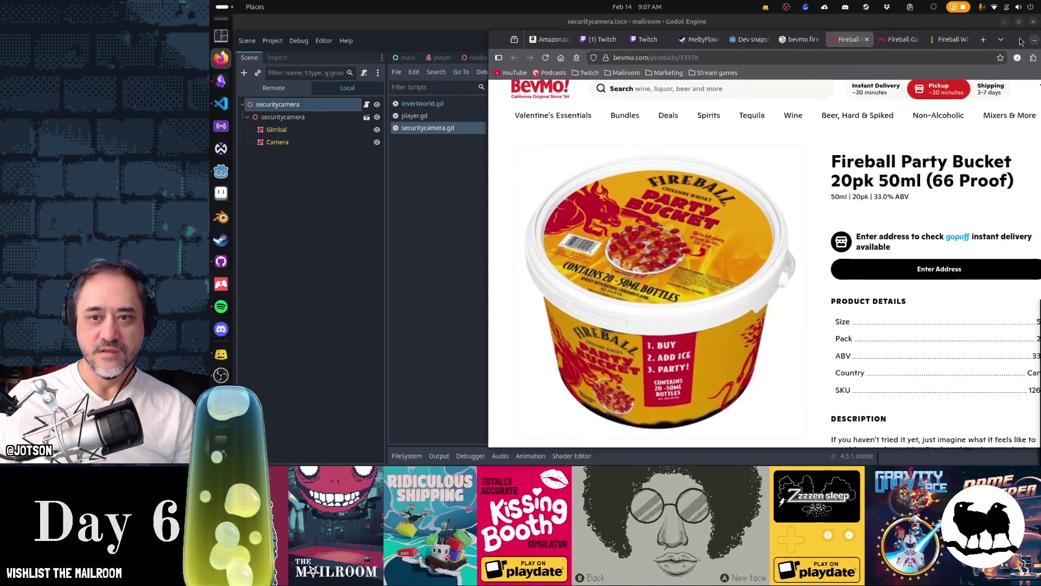
# - Move Firefox left and close the Fireball Party Bucket and Fireball golf club pages
pyautogui.moveTo(1021, 41); pyautogui.dragTo(969, 36)
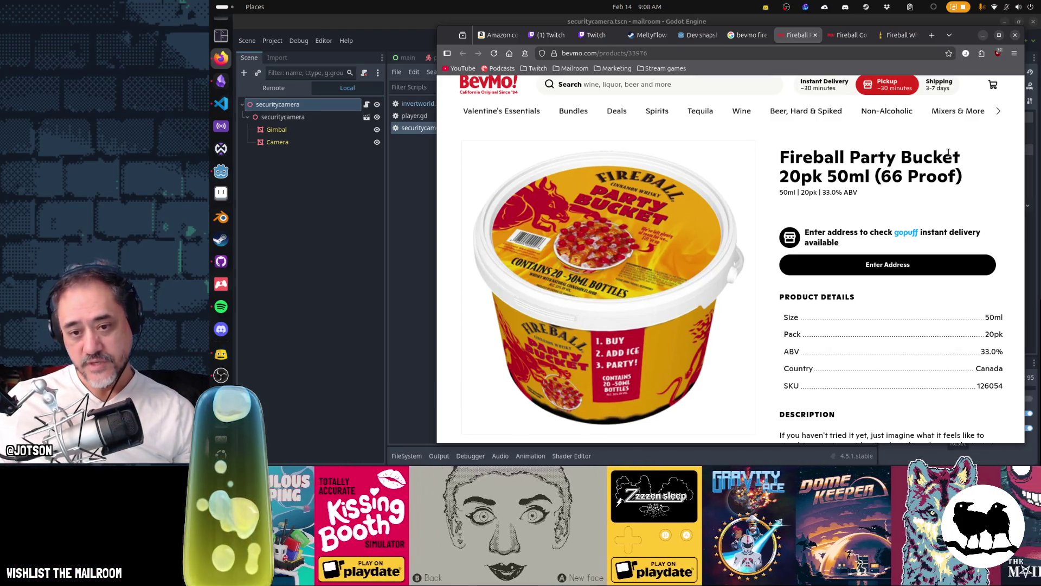
pyautogui.middleClick(802, 40)
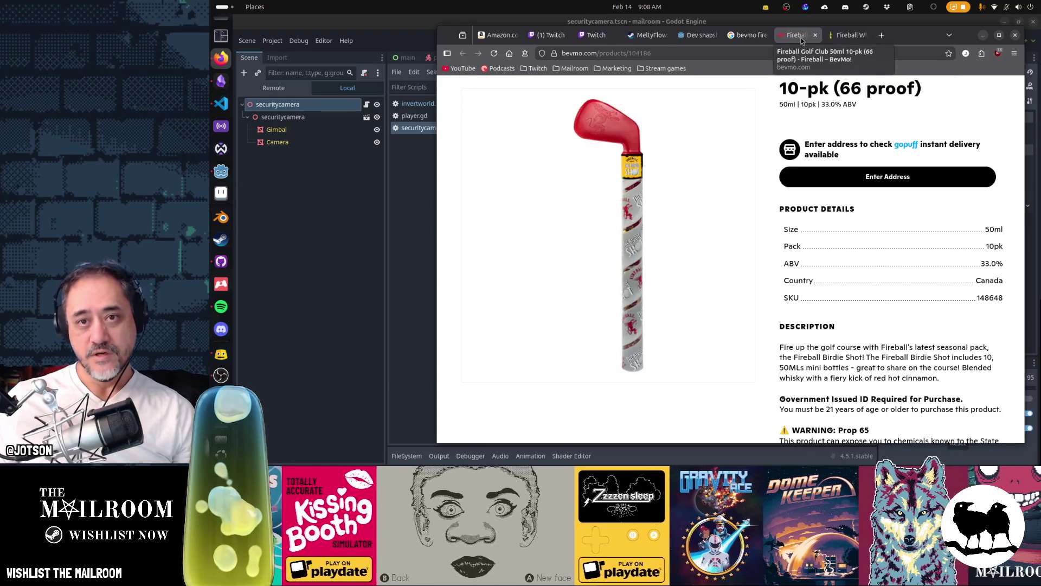
pyautogui.scroll(1, 689, 263)
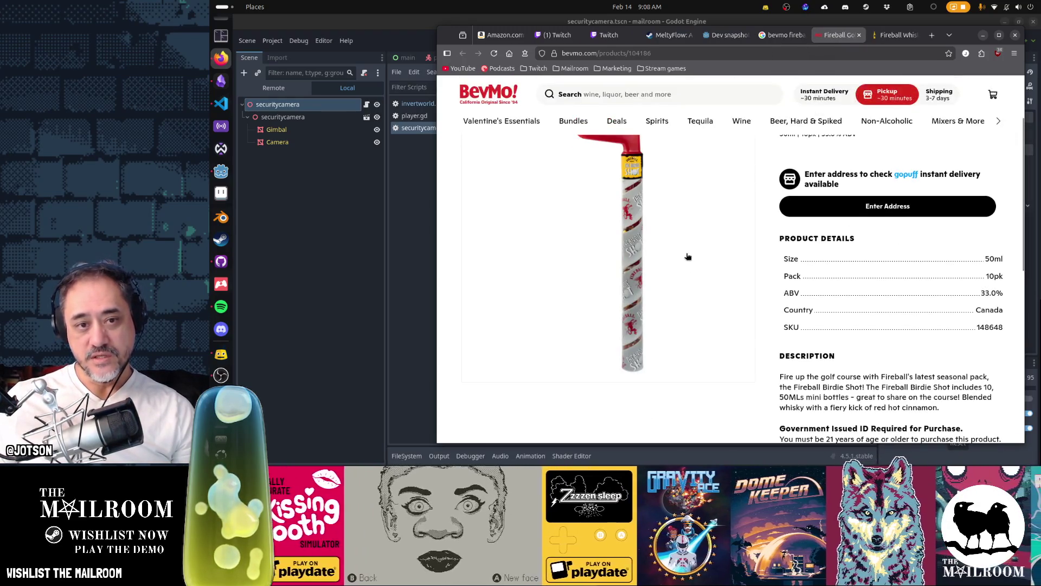
pyautogui.scroll(-2, 678, 222)
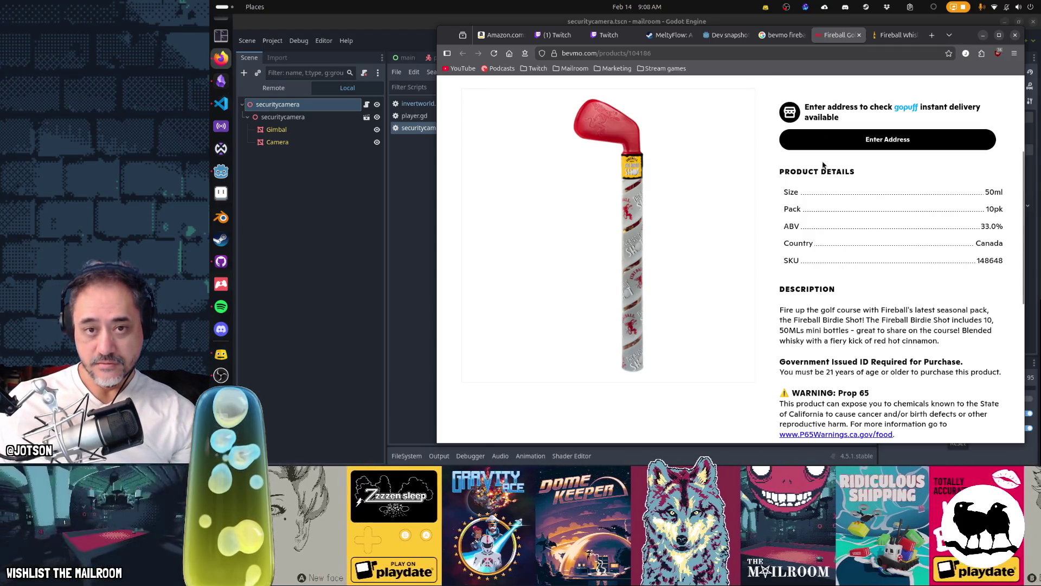
pyautogui.middleClick(847, 40)
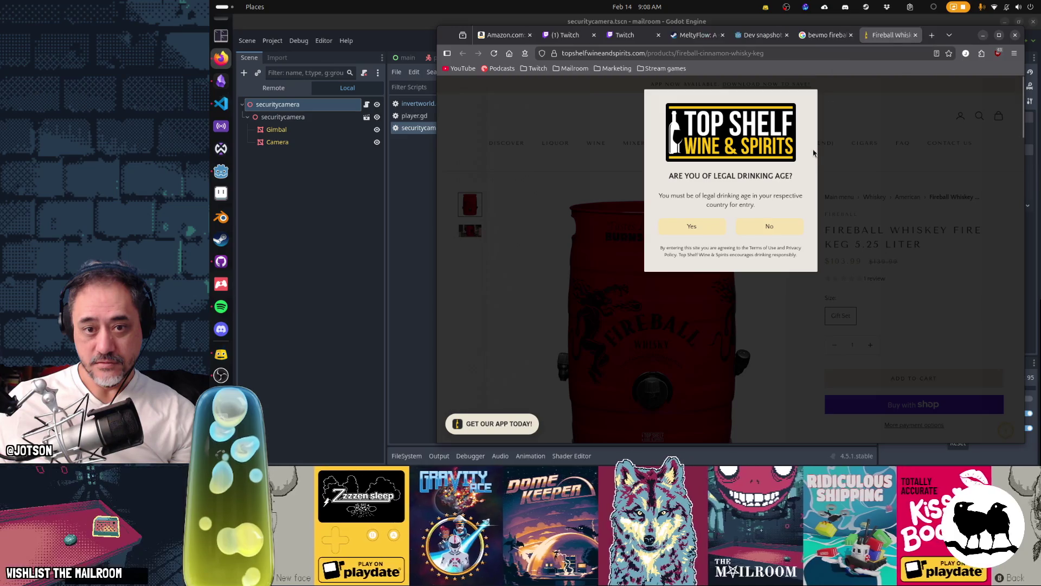
# - Confirm legal drinking age, read the Fireball Fire Keg 5.25 Liter description, then minimize Firefox
pyautogui.click(704, 229)
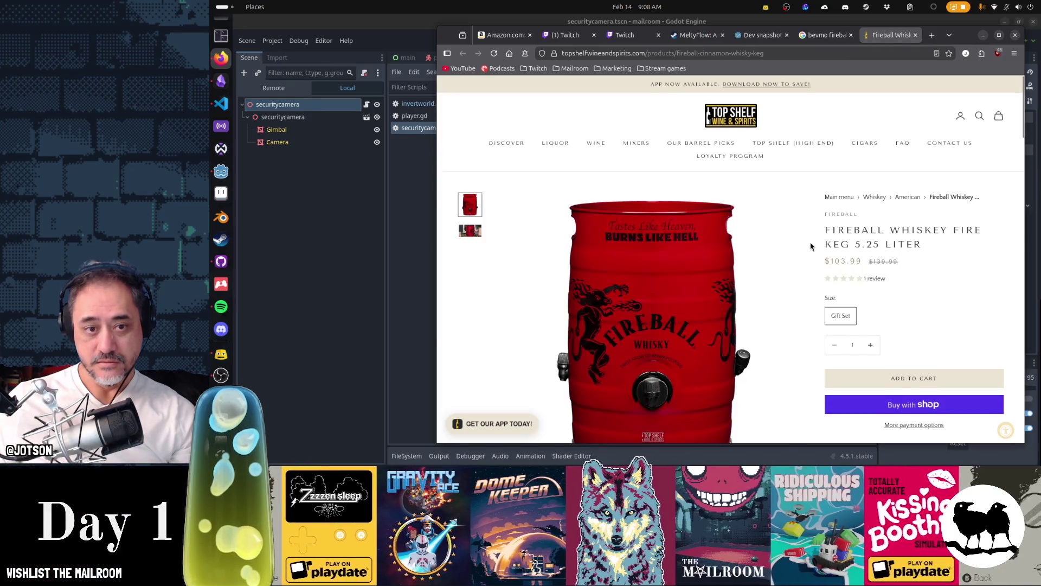
pyautogui.scroll(-2, 812, 246)
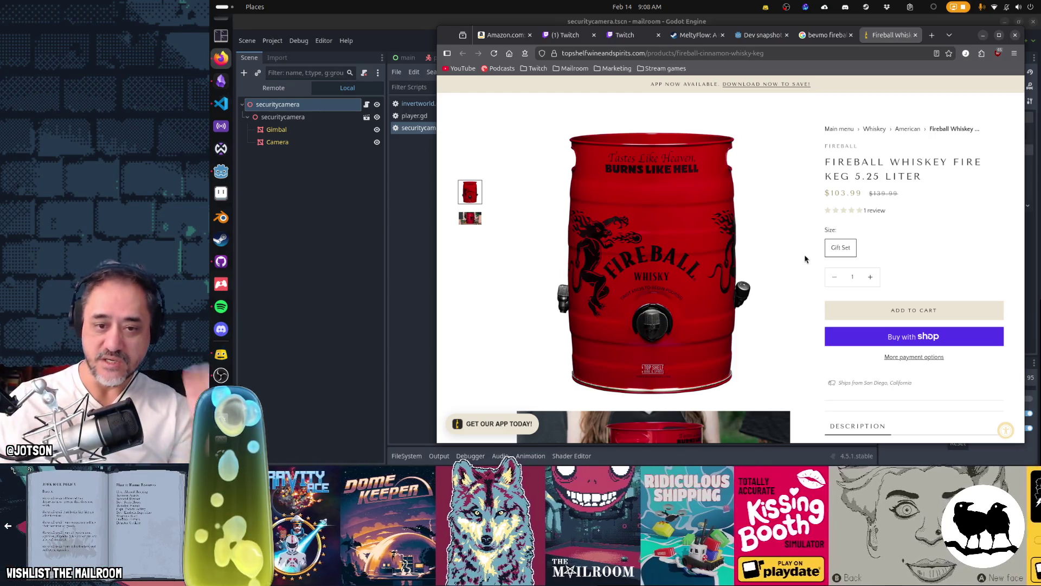
pyautogui.scroll(-3, 805, 259)
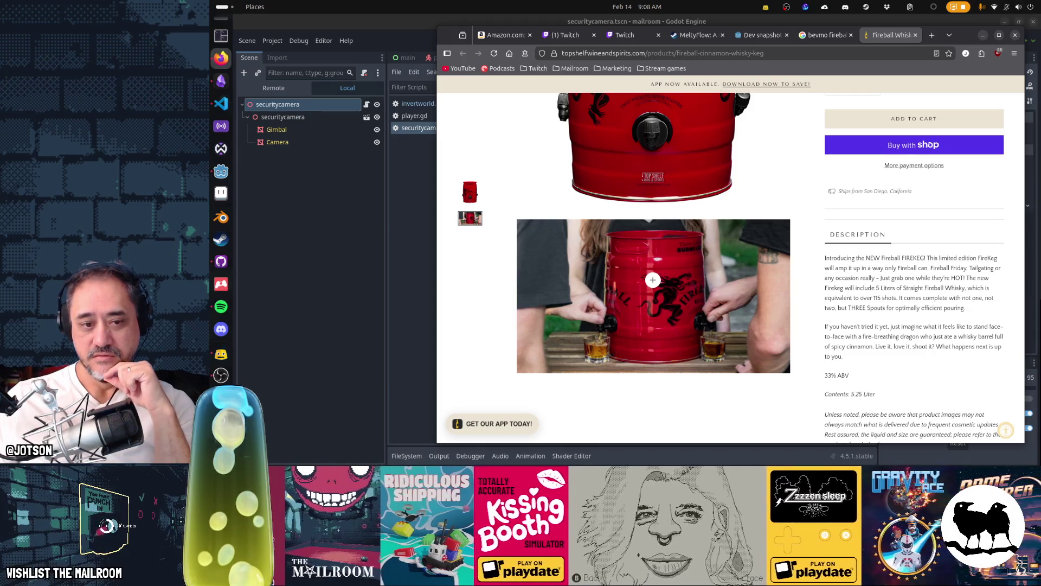
pyautogui.click(982, 35)
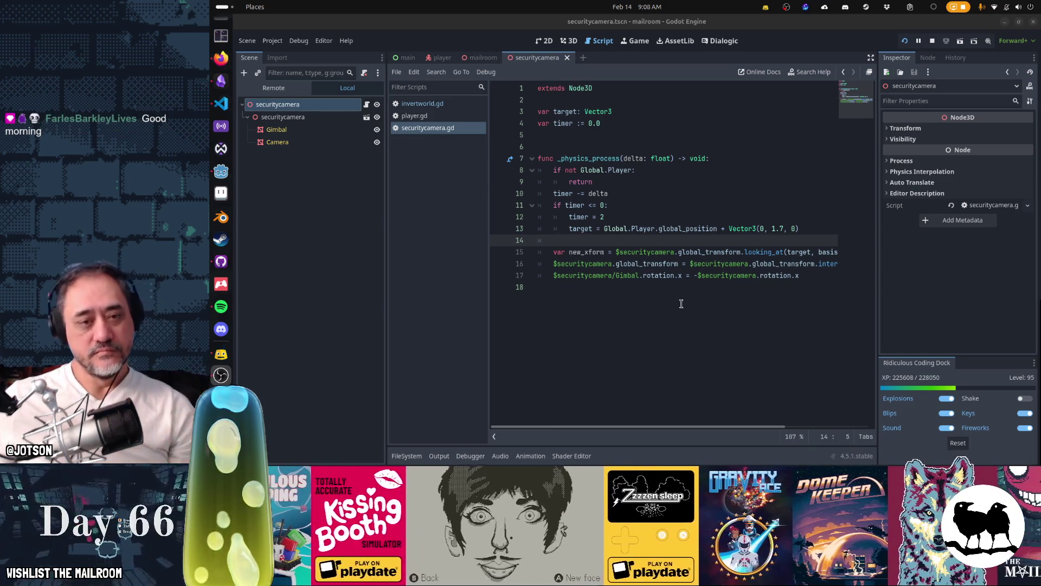
# - Place the caret inside global_transform on line 15 of securitycamera.gd
pyautogui.click(721, 252)
pyautogui.moveTo(792, 261)
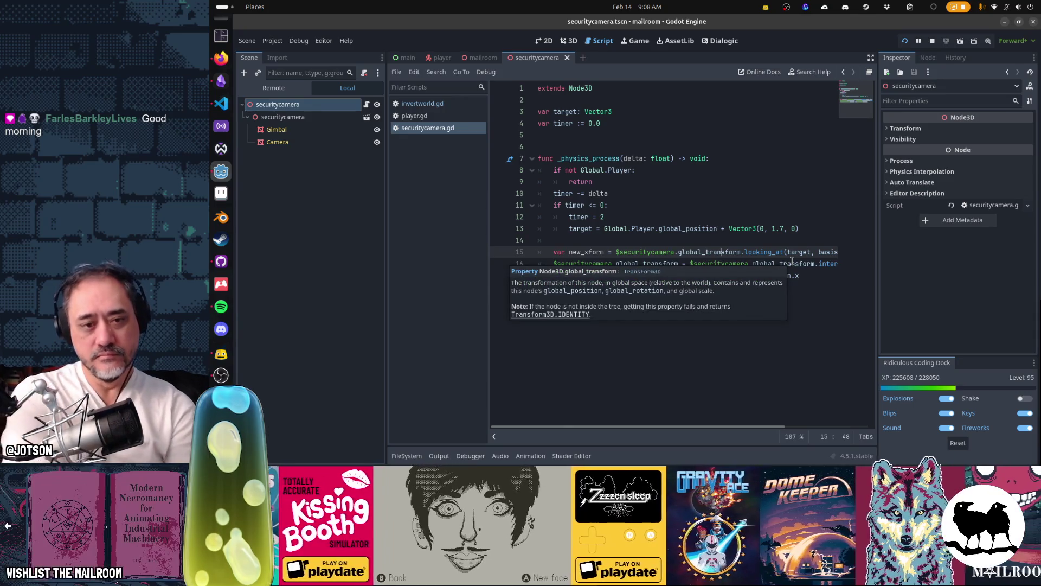